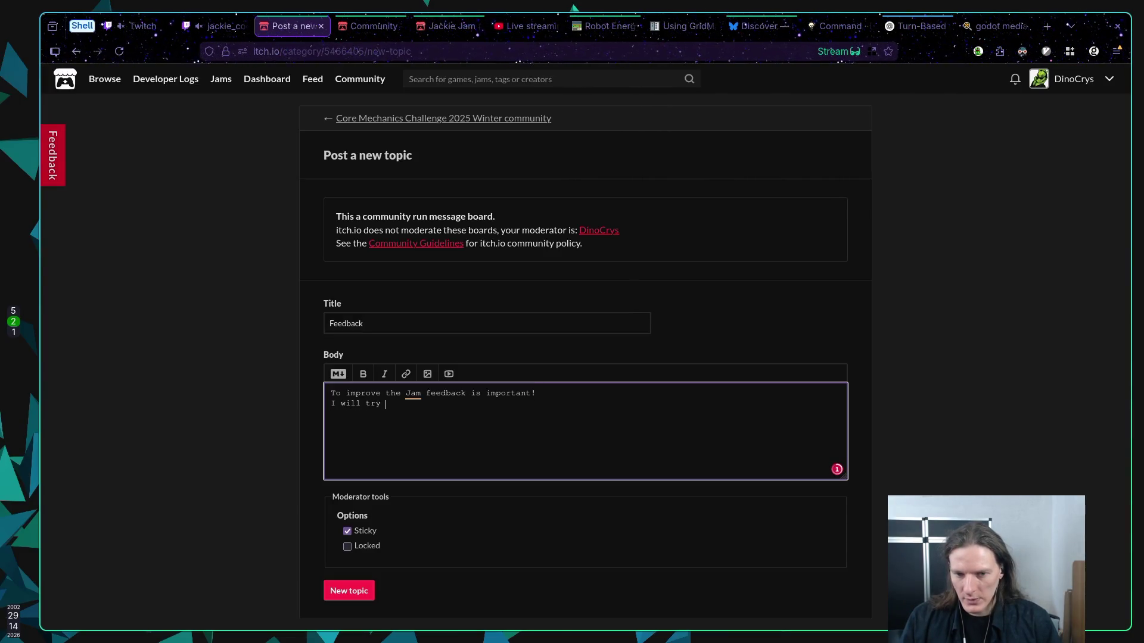
Write the promise to make this jam THE BEST and begin 'Please share what you liked,'
text(my best to m)
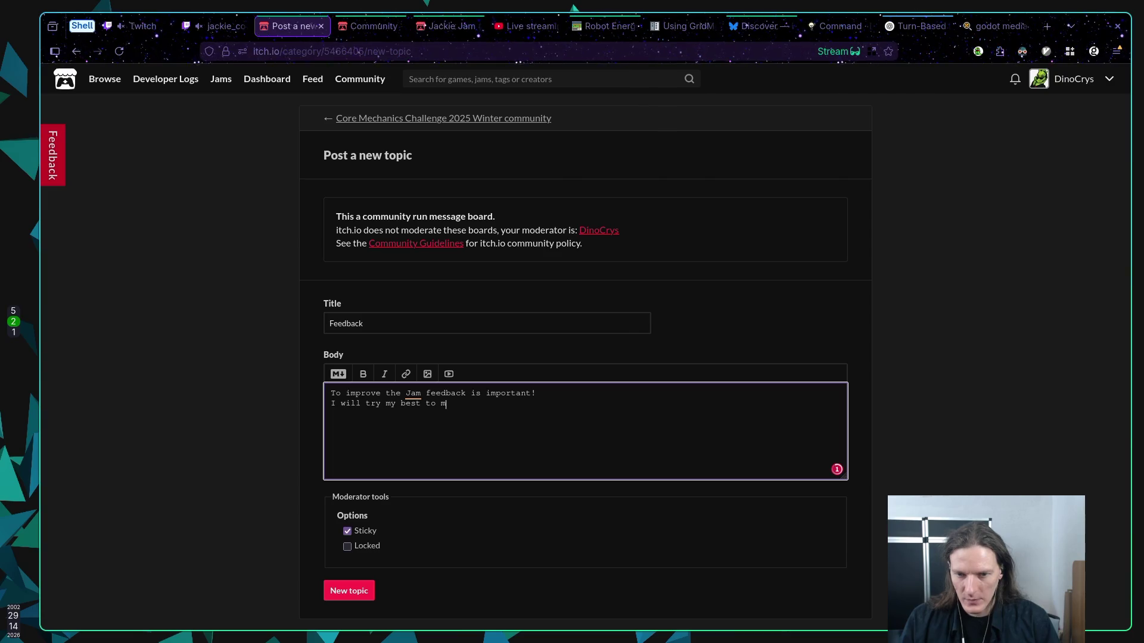
text(ake this Jam as)
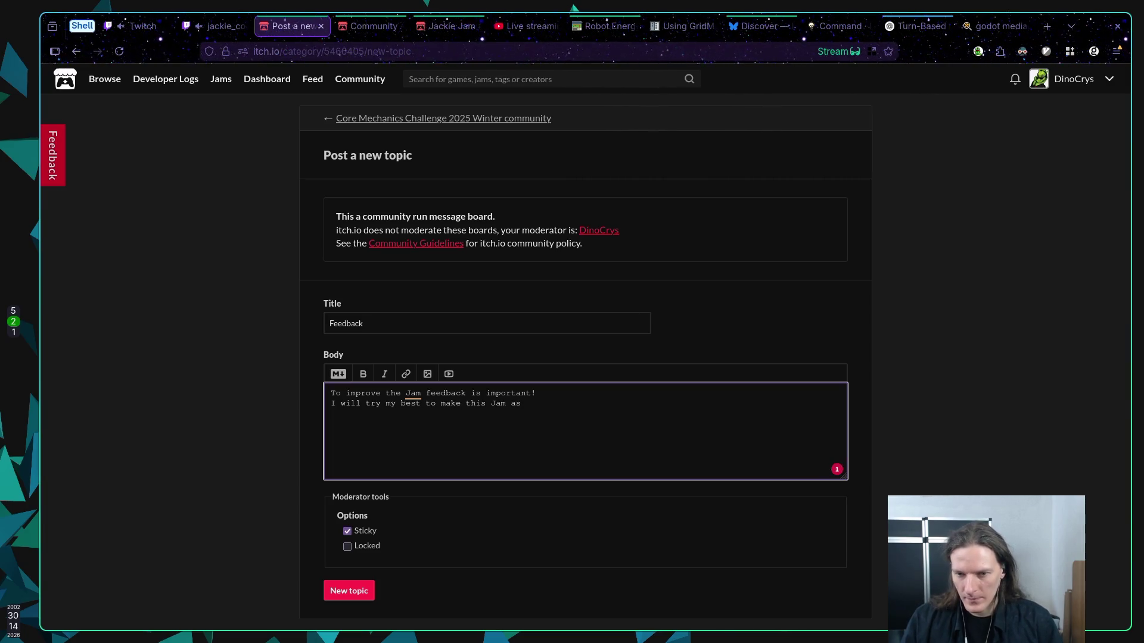
key(BackSpace)
key(BackSpace)
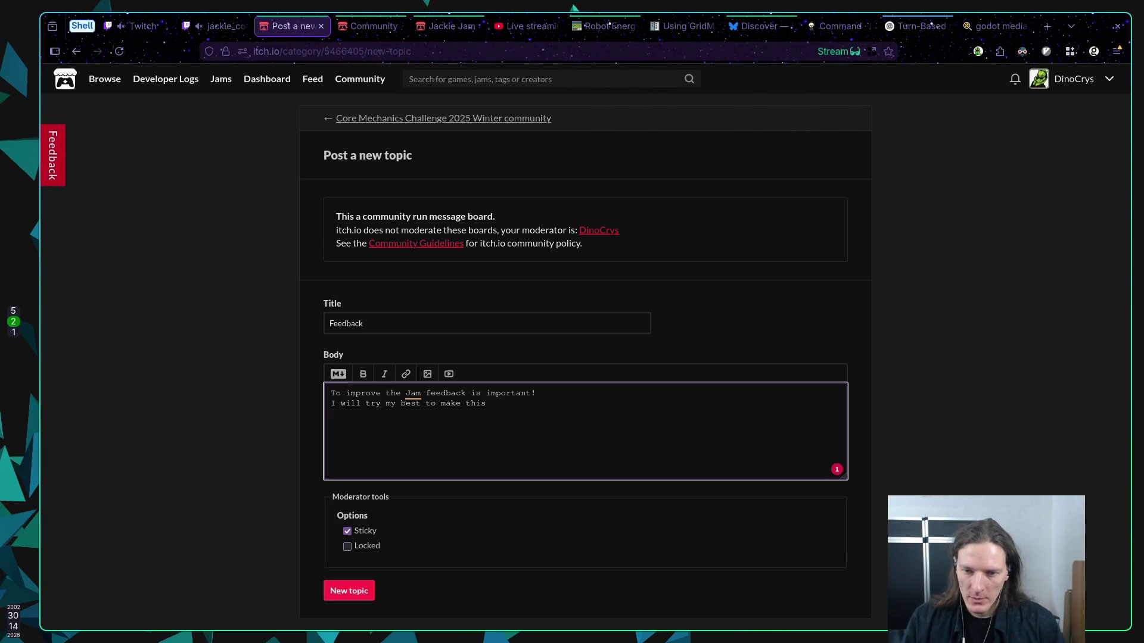
text( jam as)
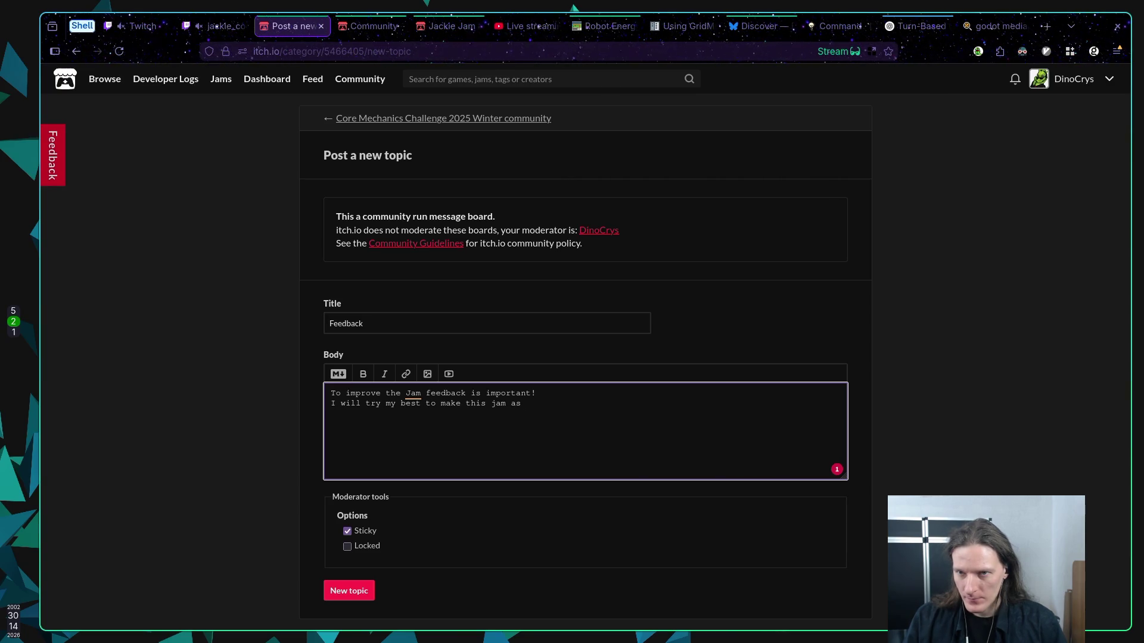
text(fun)
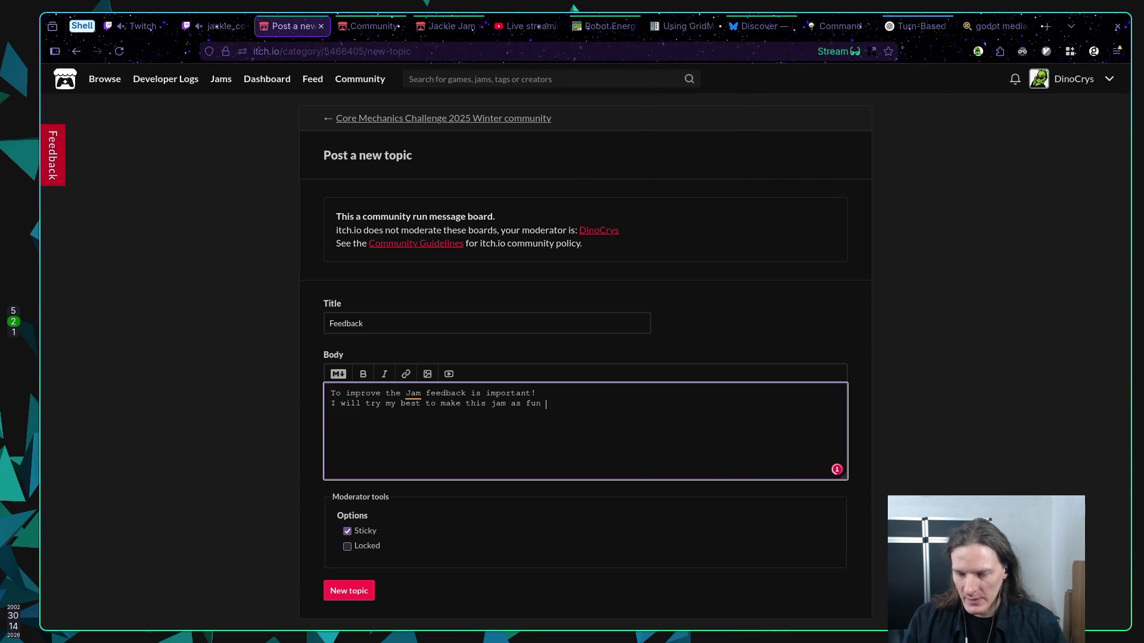
text(p)
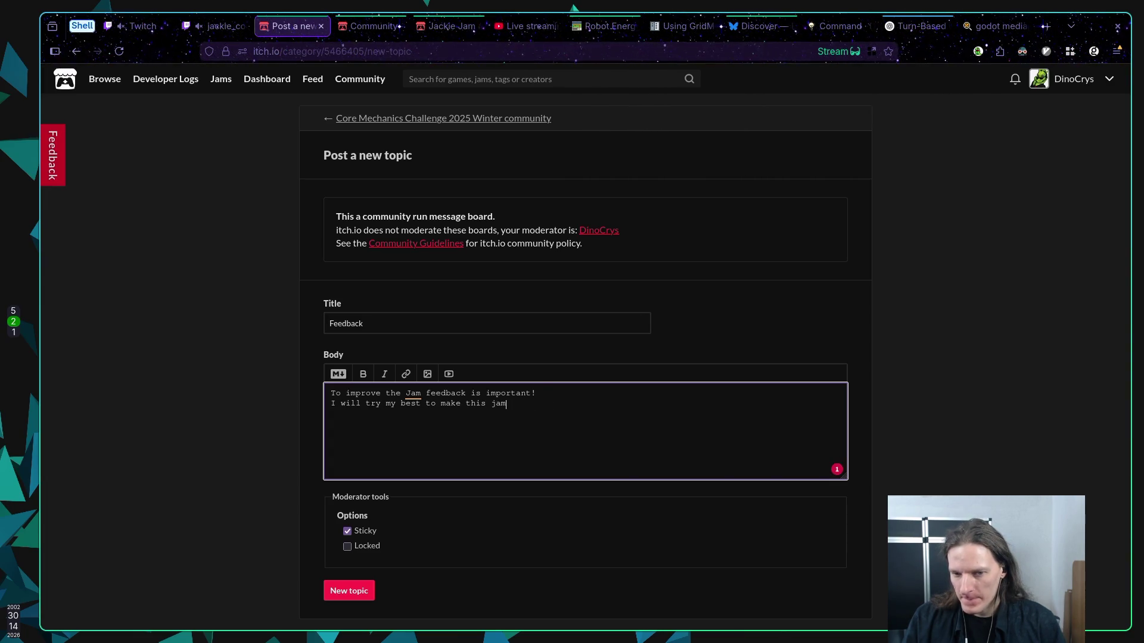
text(TH)
text(E BEST)
text(Or)
key(BackSpace)
key(BackSpace)
key(BackSpace)
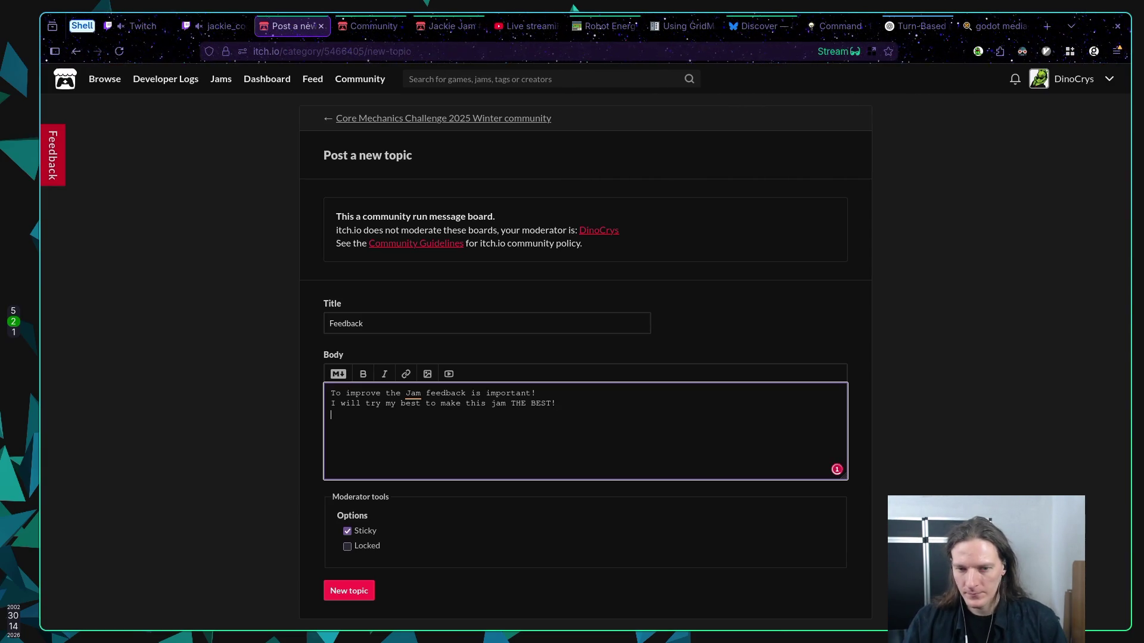
text(lease sha)
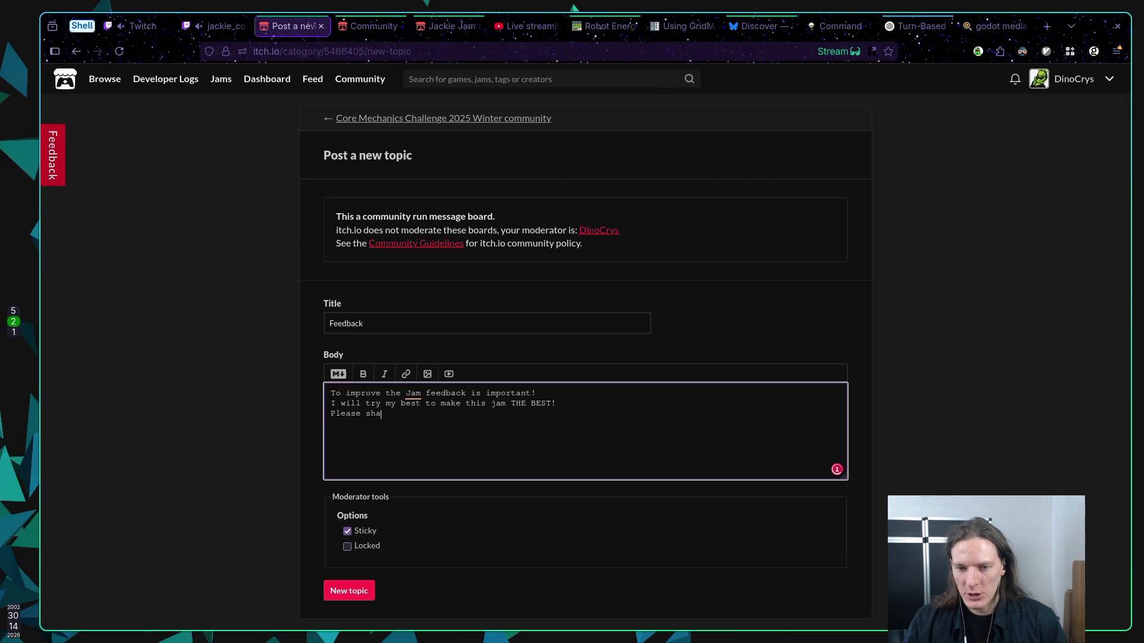
text(re what you)
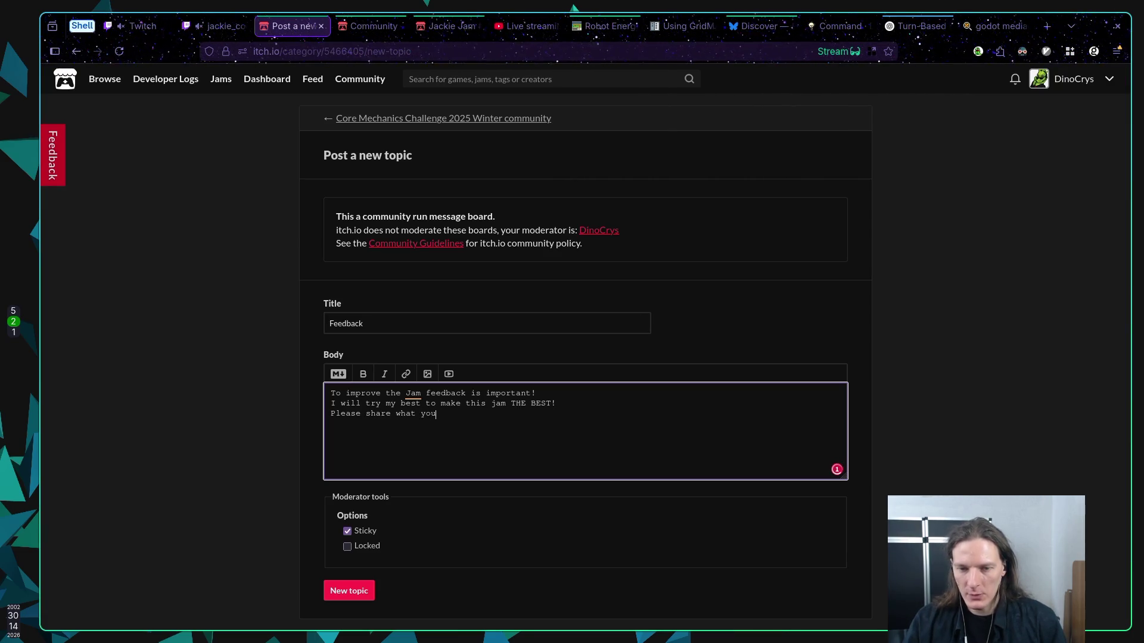
text( liked,)
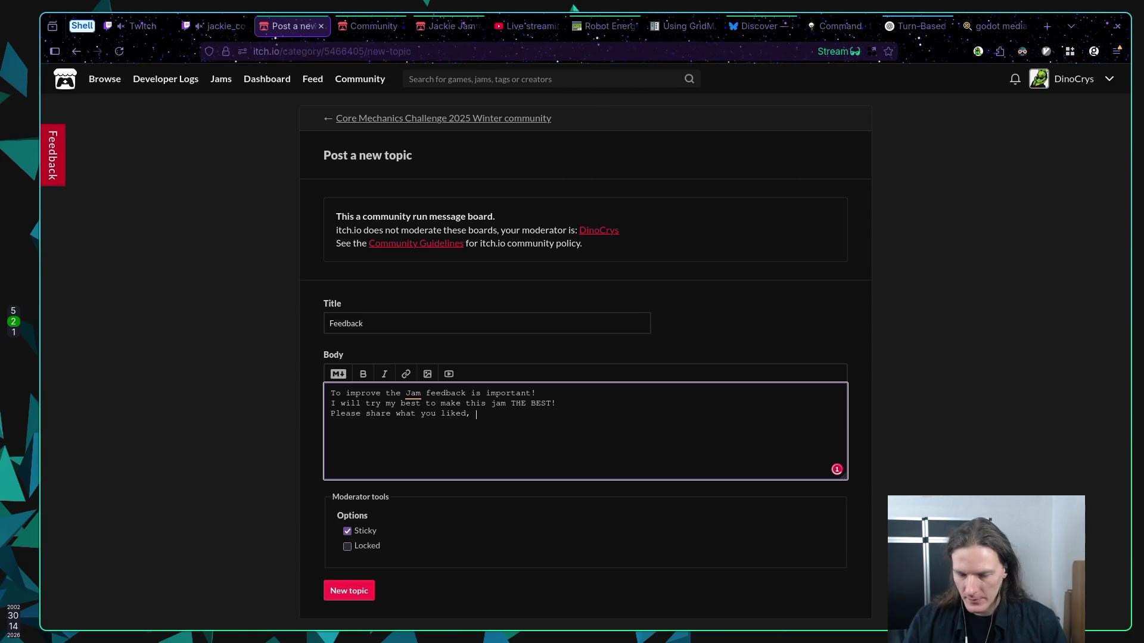
Add a blank line before the request and extend it with 'did not like, wana see in the future, would change etc.'
key(Home)
key(Return)
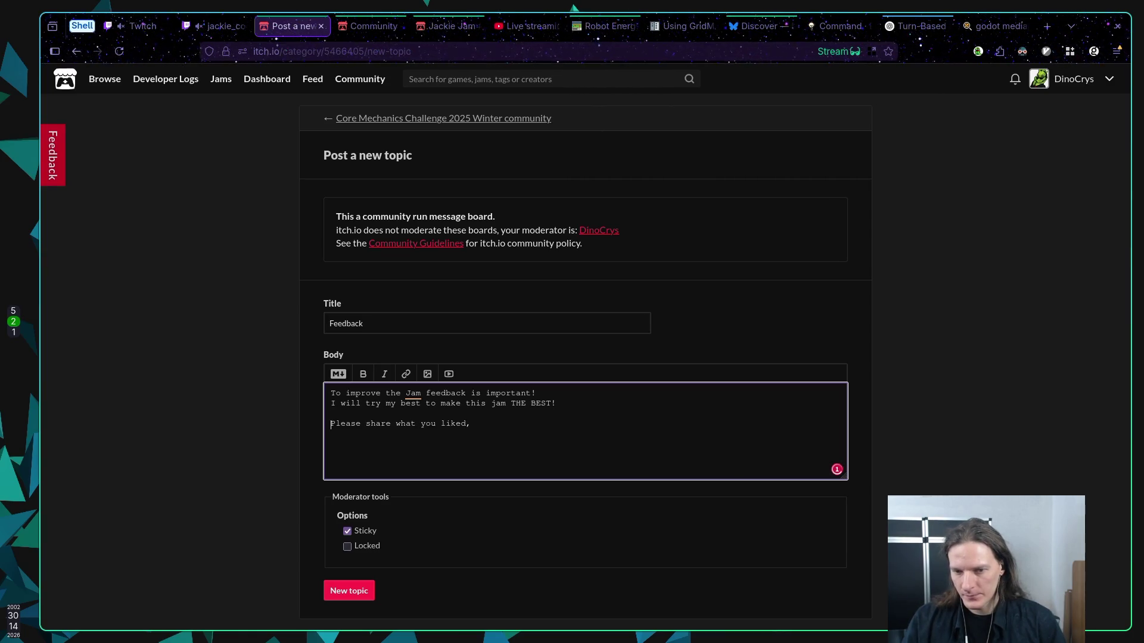
text( did not like,)
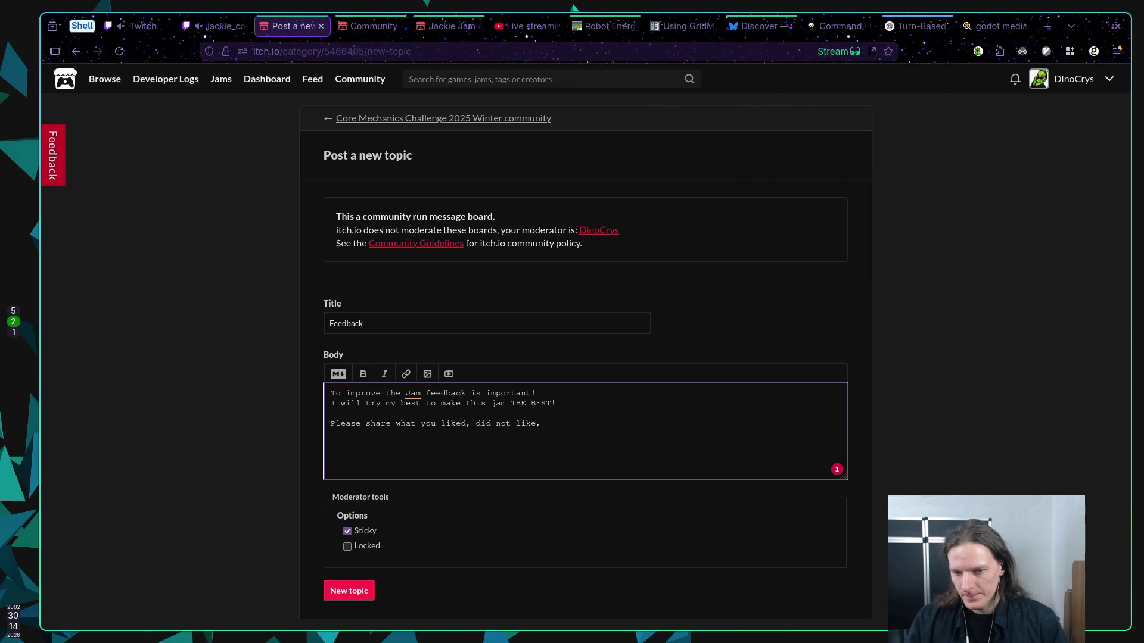
text( wa)
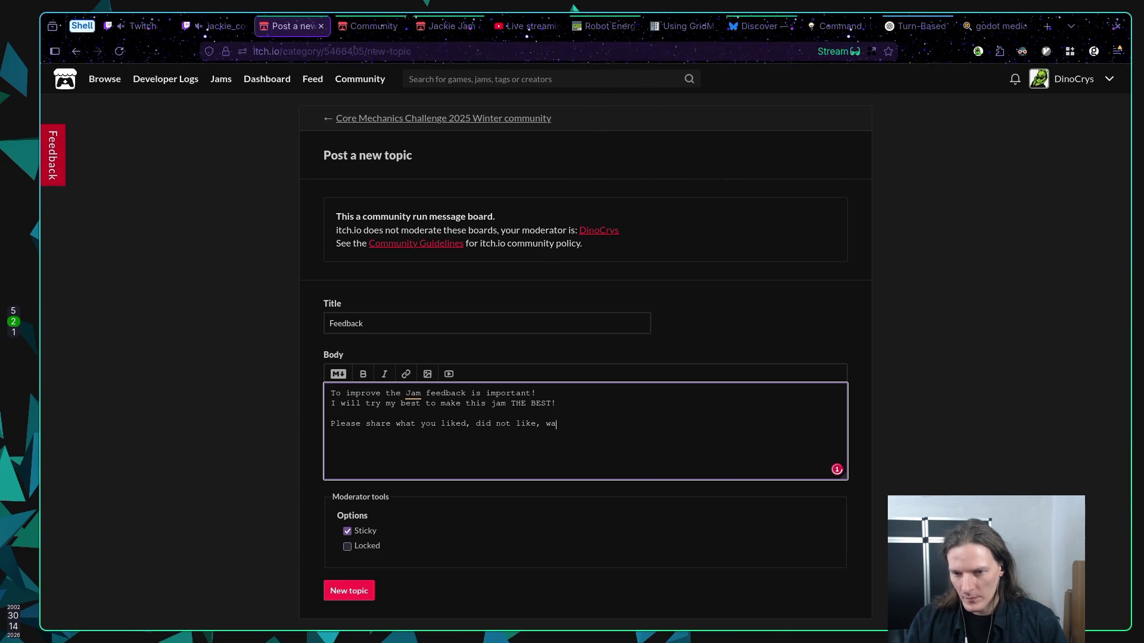
text(na see in the future, )
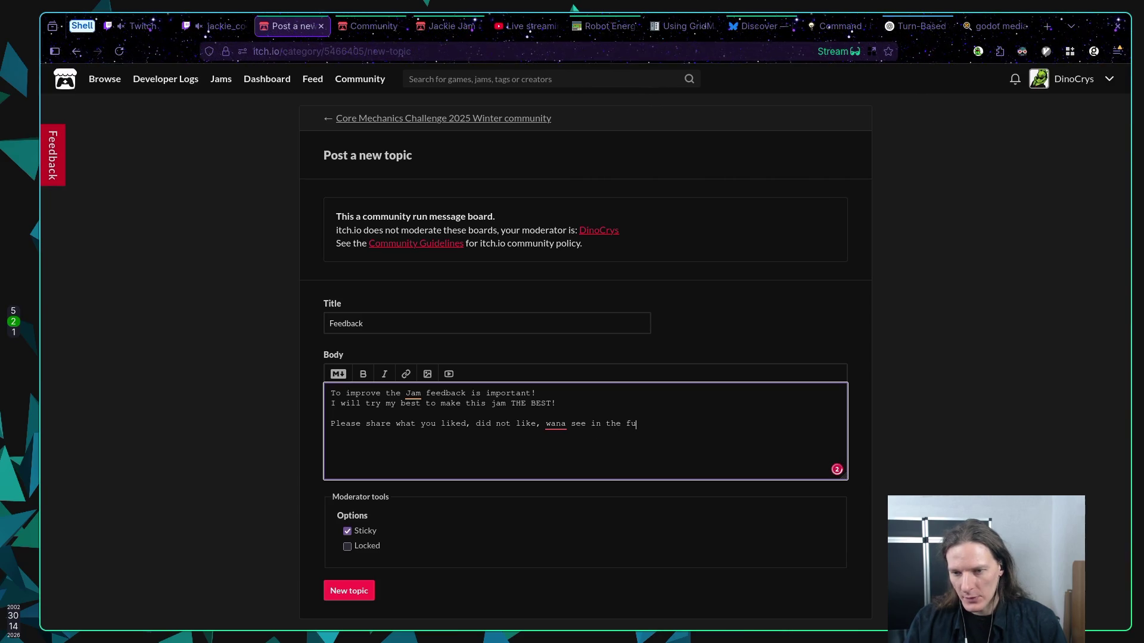
text(would)
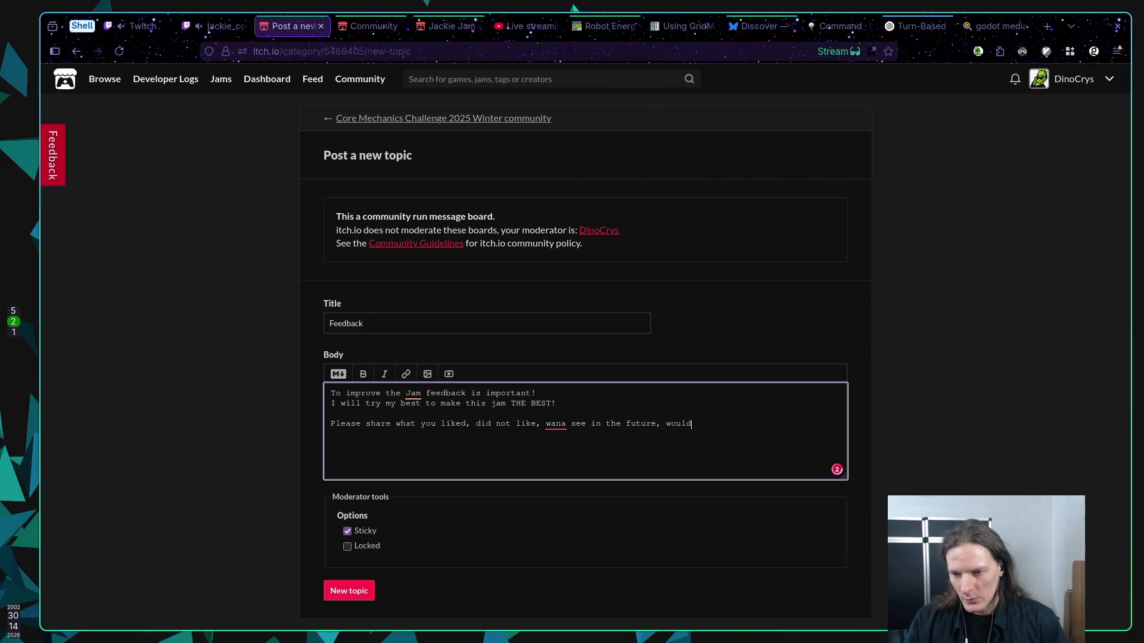
text( change etc.)
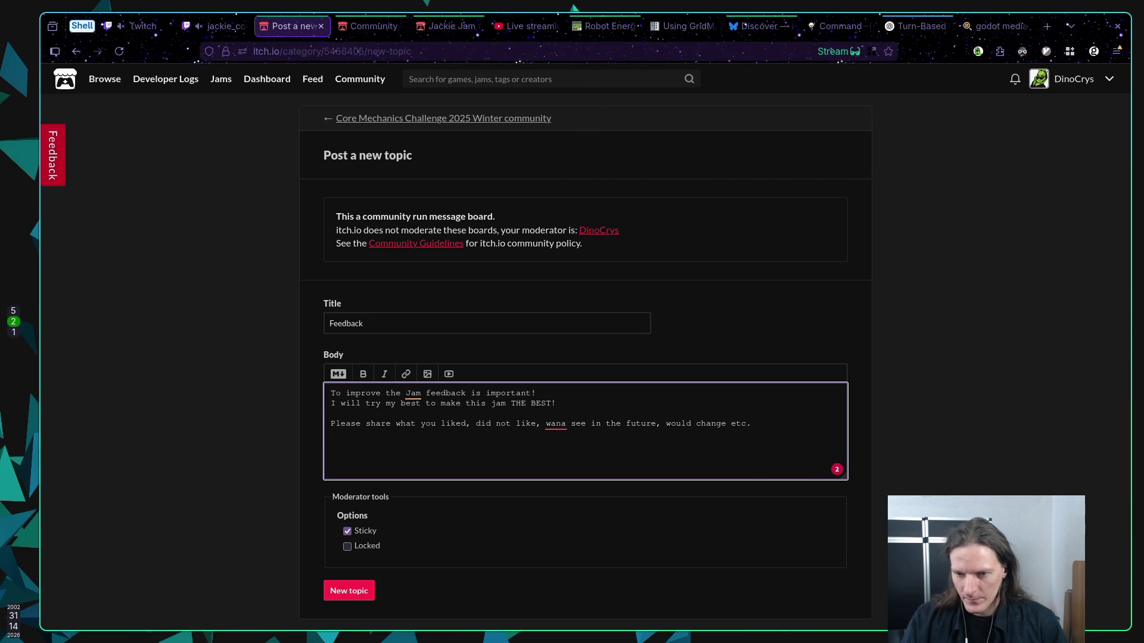
click(565, 426)
key(BackSpace)
key(BackSpace)
key(BackSpace)
Replace 'wana' with 'want to', accepting the 'want' spelling suggestion
text(hat)
key(BackSpace)
text(nt)
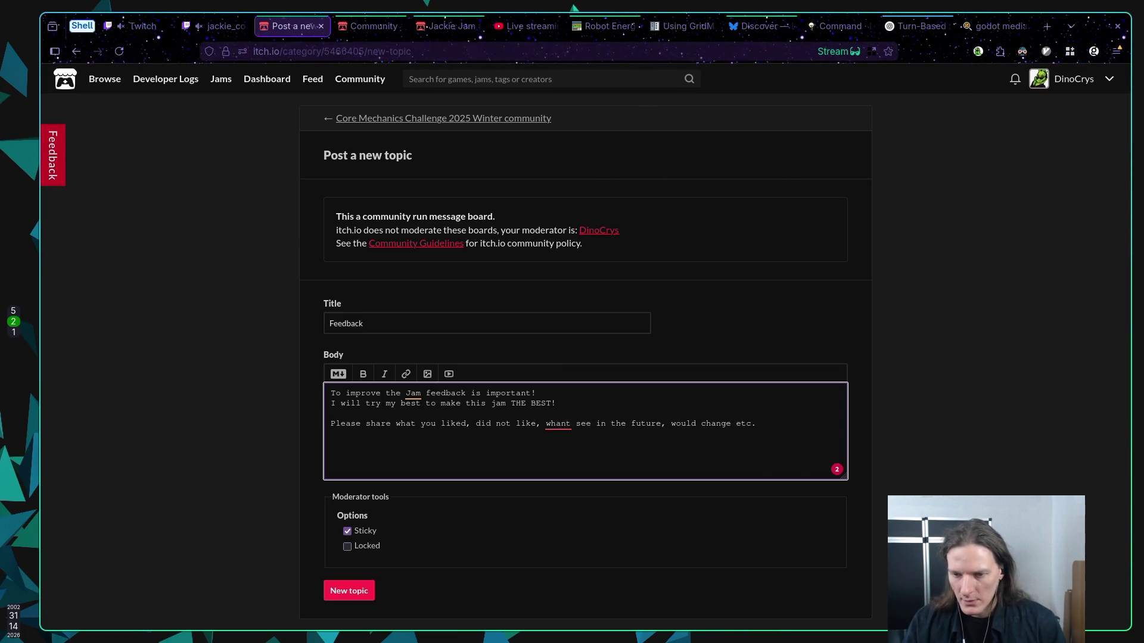
text( to)
key(End)
key(Return)
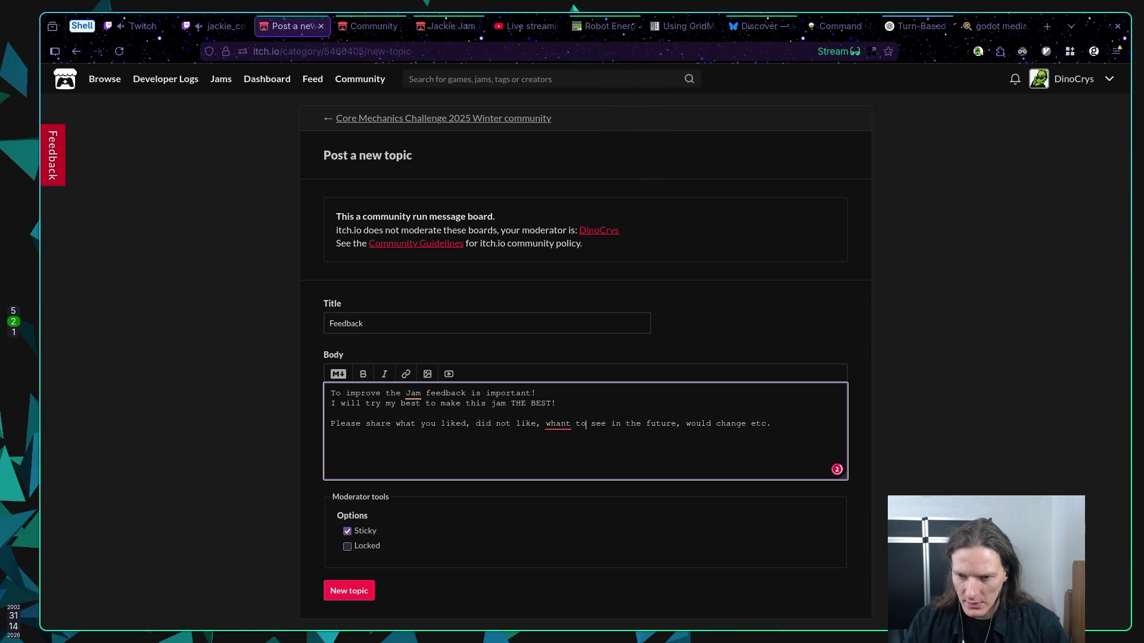
click(555, 424)
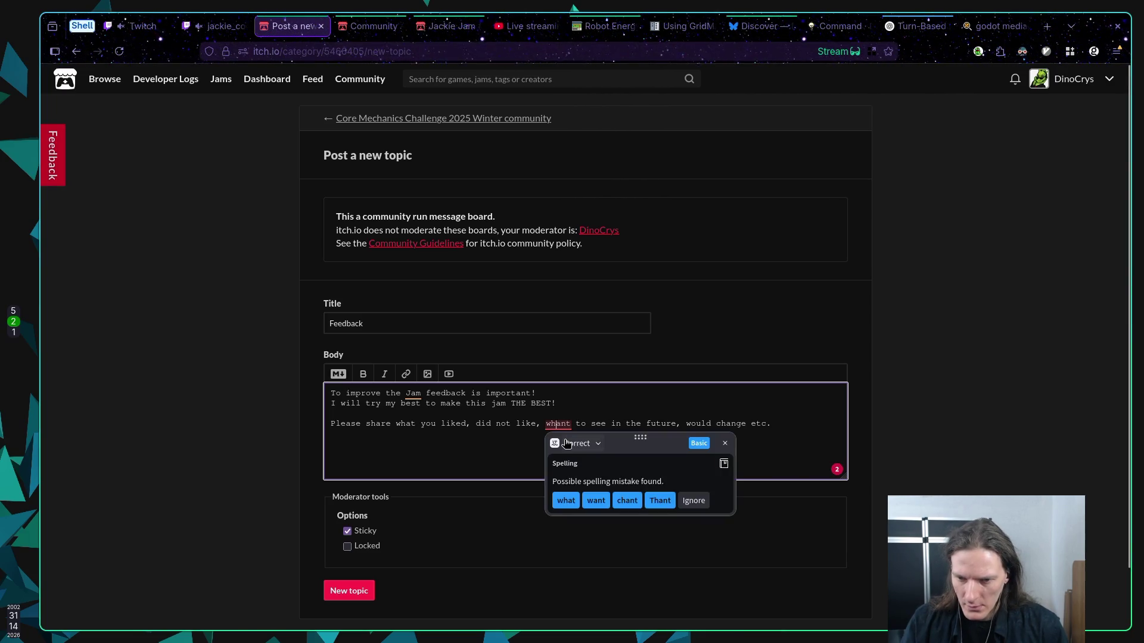
click(598, 504)
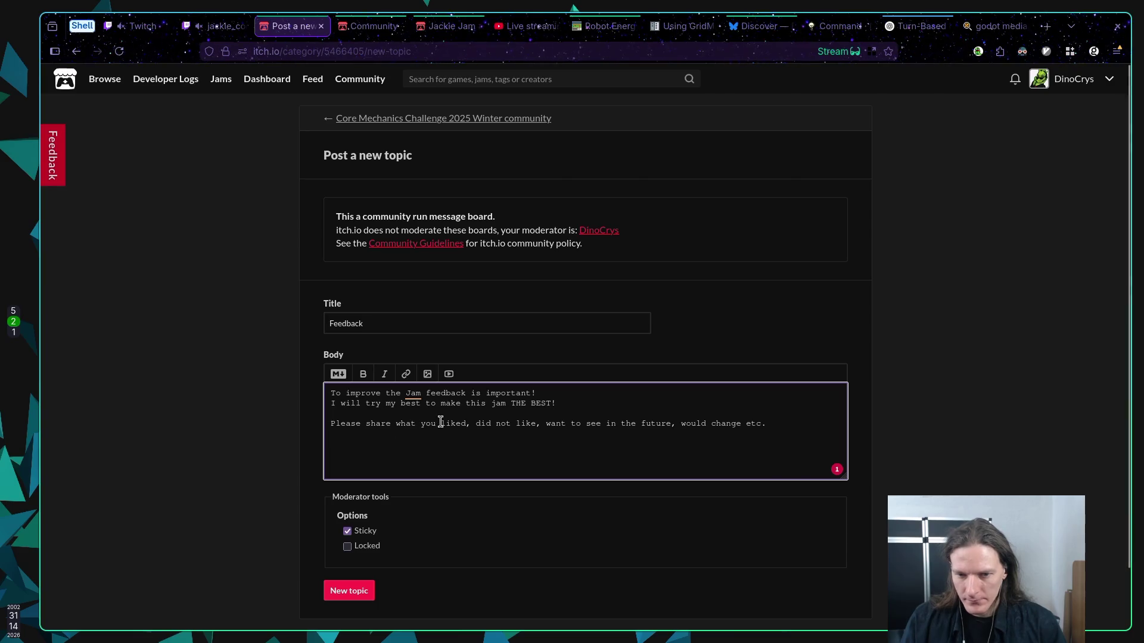
Cut the 'I will try my best' promise line and paste it below the request
drag(563, 403, 329, 404)
key(ctrl+c)
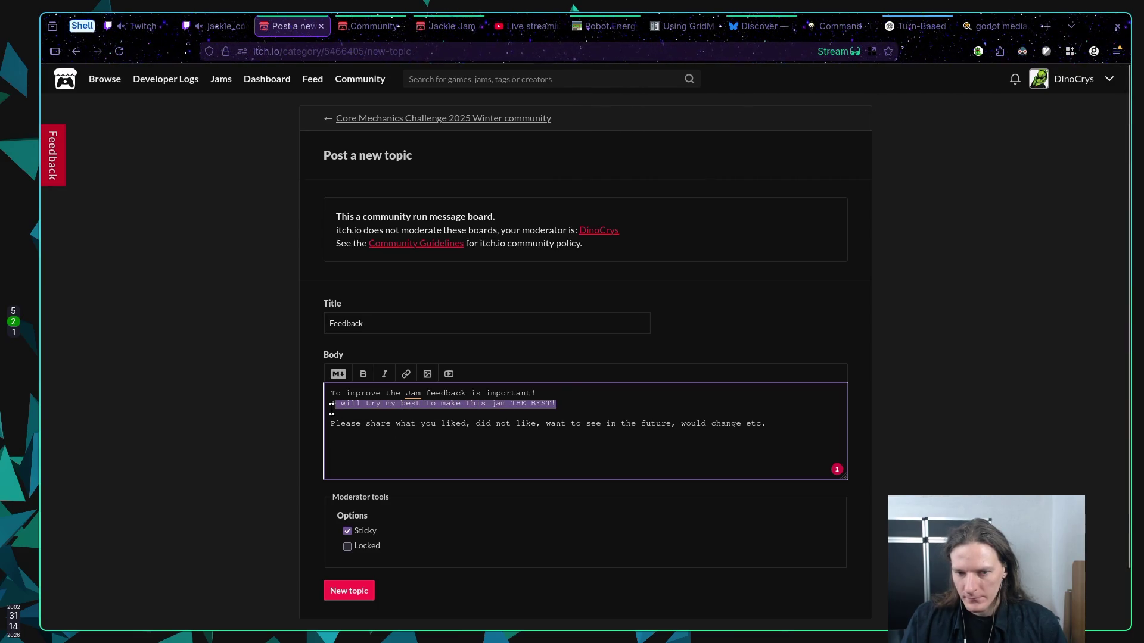
key(BackSpace)
click(357, 444)
key(Return)
key(Return)
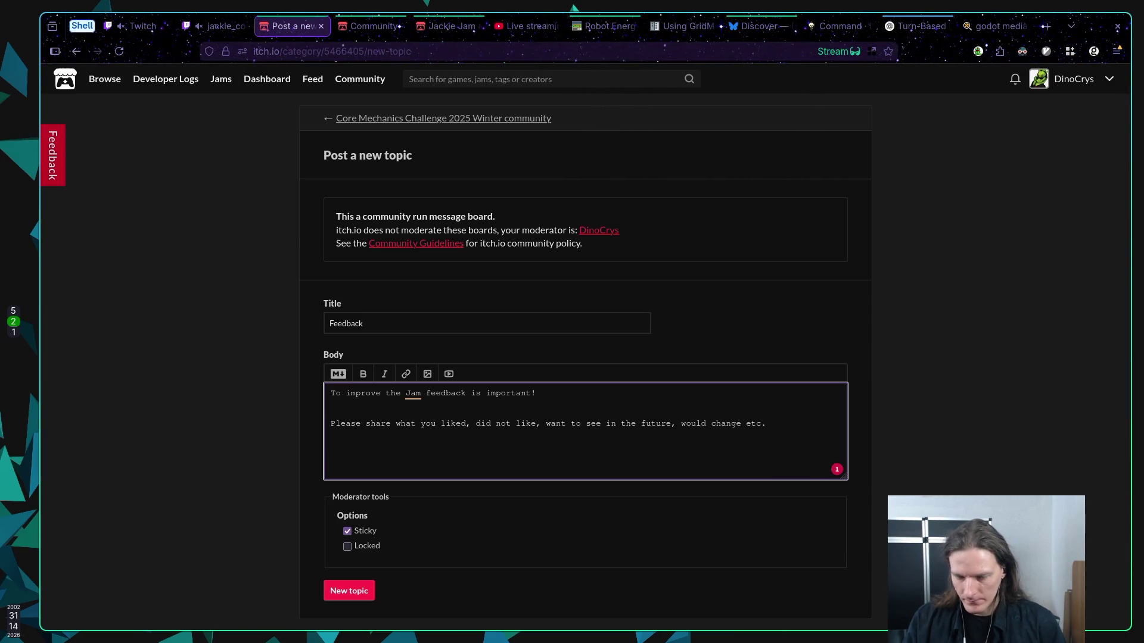
key(ctrl+v)
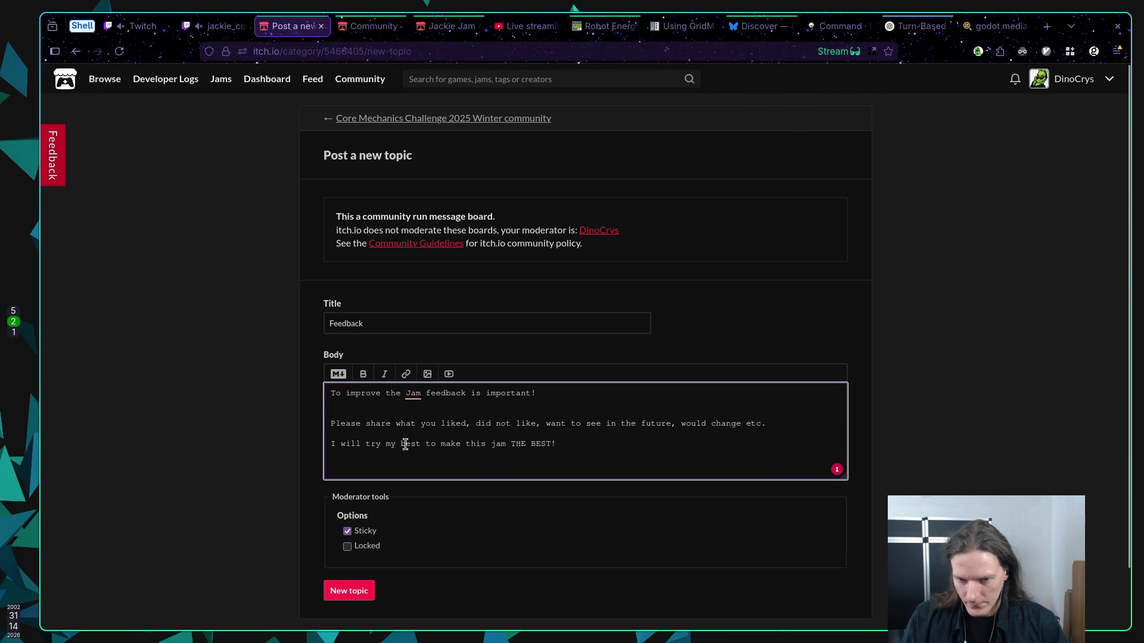
Reword the moved line's opening to 'Let's make this jam THE BEST!'
drag(420, 444, 249, 439)
key(BackSpace)
key(BackSpace)
text(Let's)
key(Right)
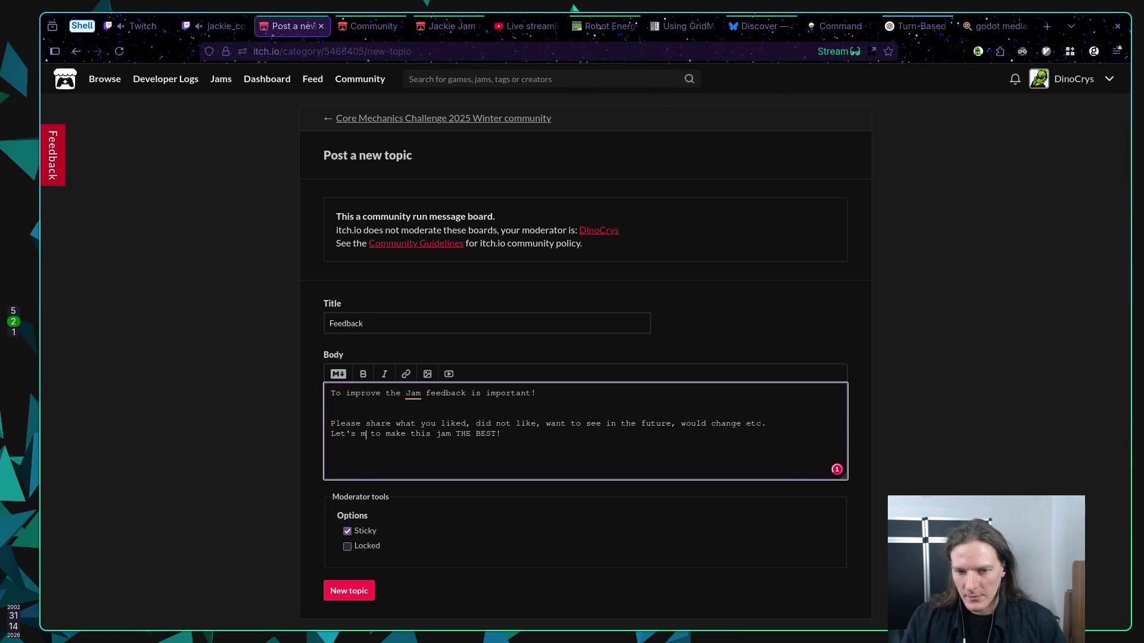
key(Delete)
key(Delete)
key(BackSpace)
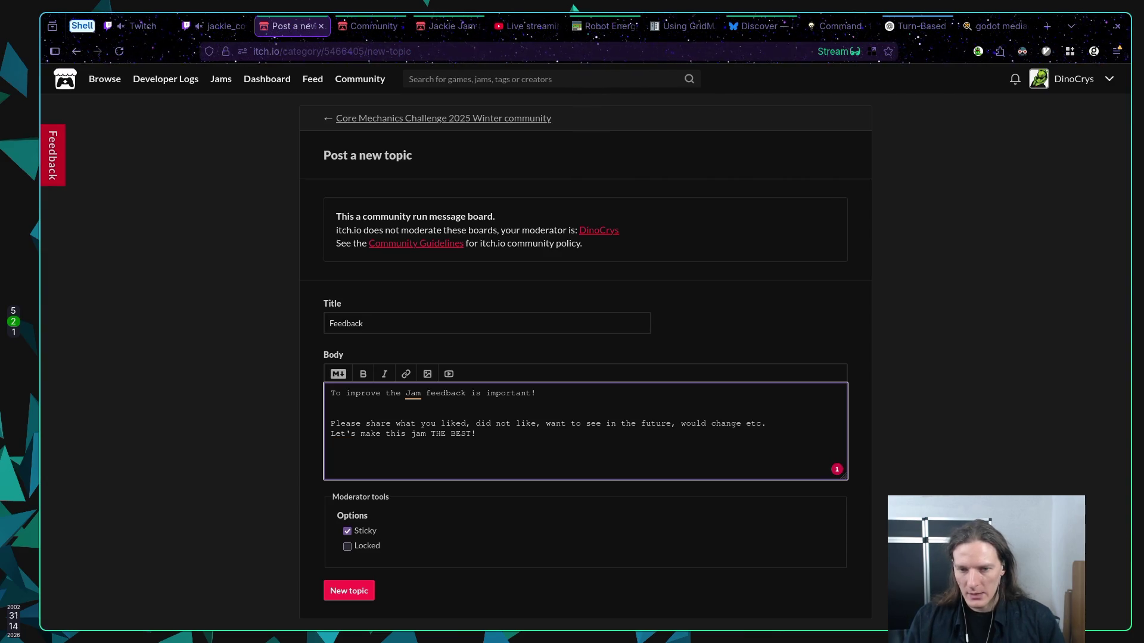
Leave single blank lines between paragraphs, removing the extra one above the request
click(787, 423)
key(Return)
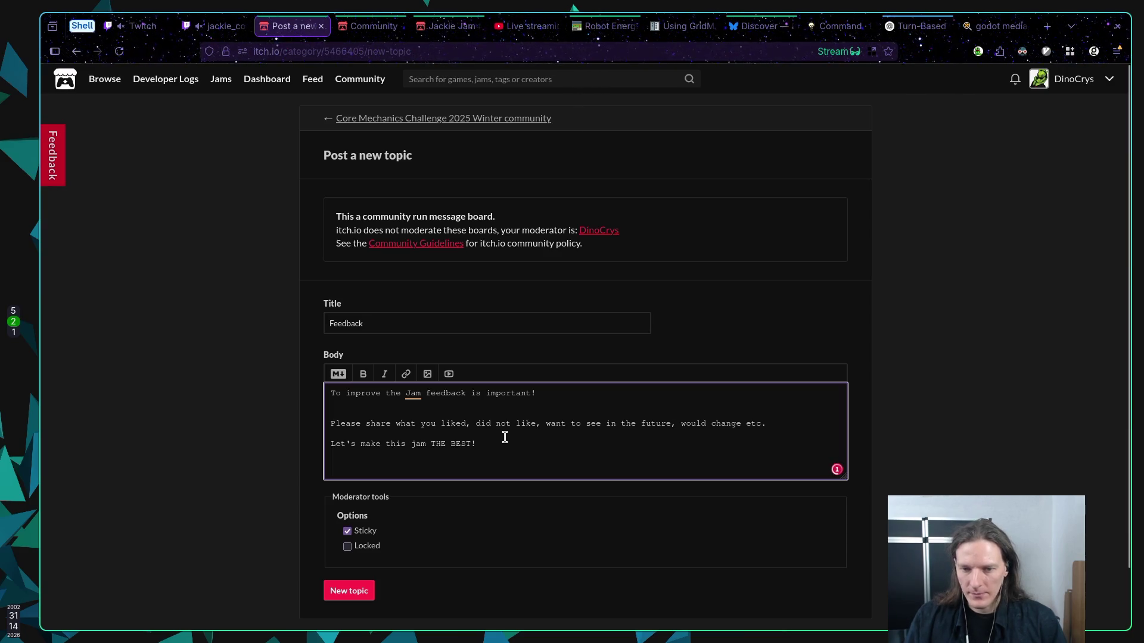
click(453, 409)
key(BackSpace)
Try adding 'for everyone!' to the closing line, then revert it to end with '!'
click(504, 441)
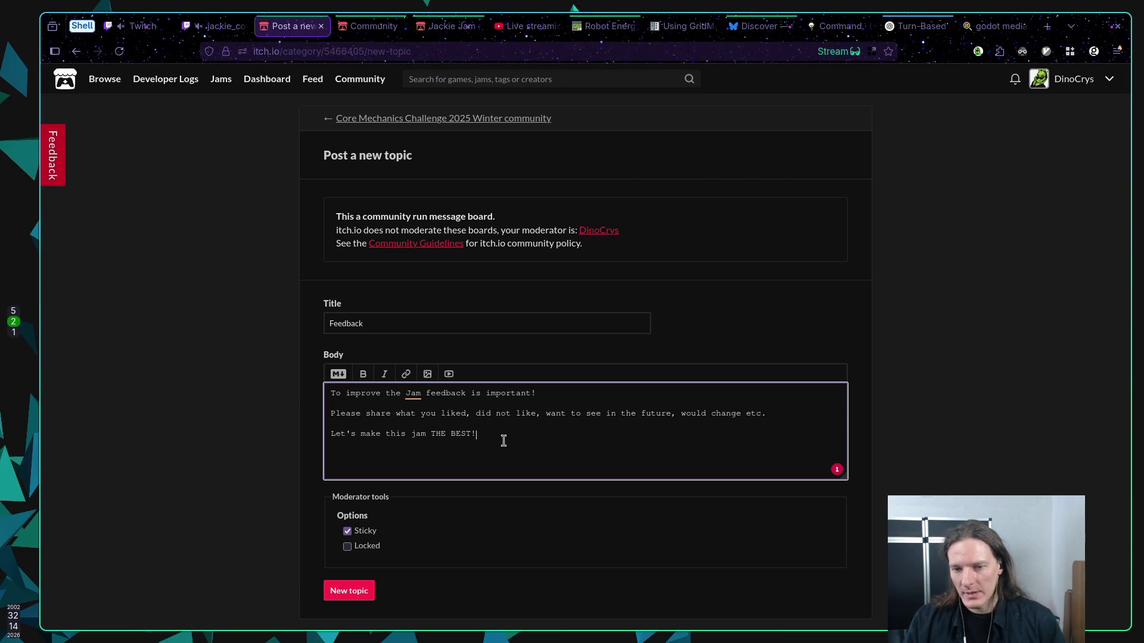
key(BackSpace)
text(for everyone!)
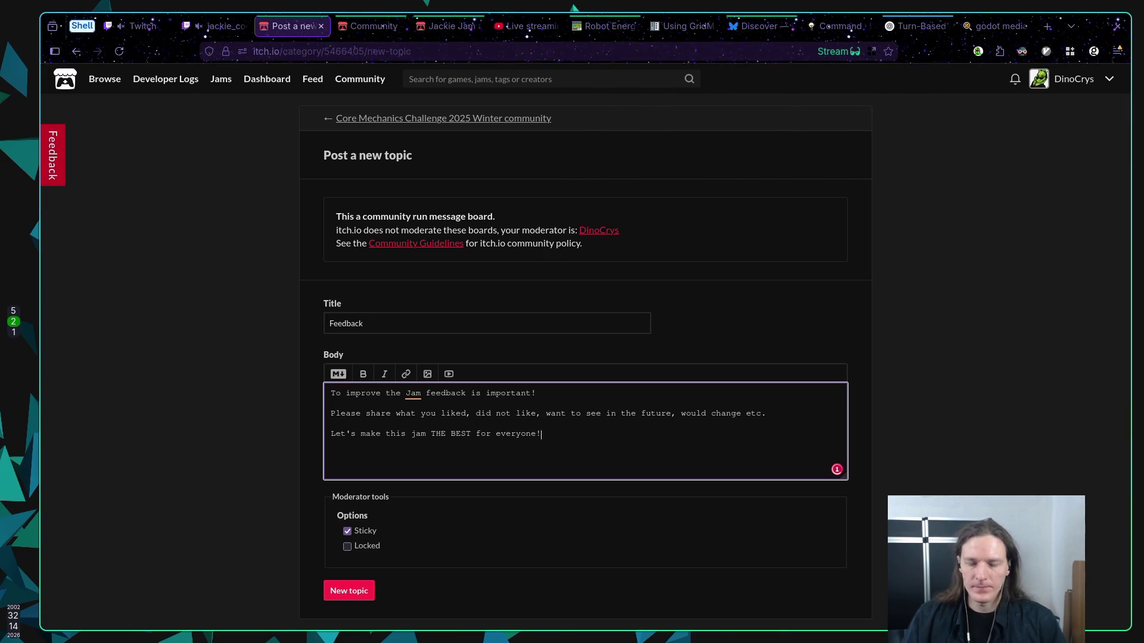
drag(475, 434, 540, 435)
key(BackSpace)
key(BackSpace)
text(!)
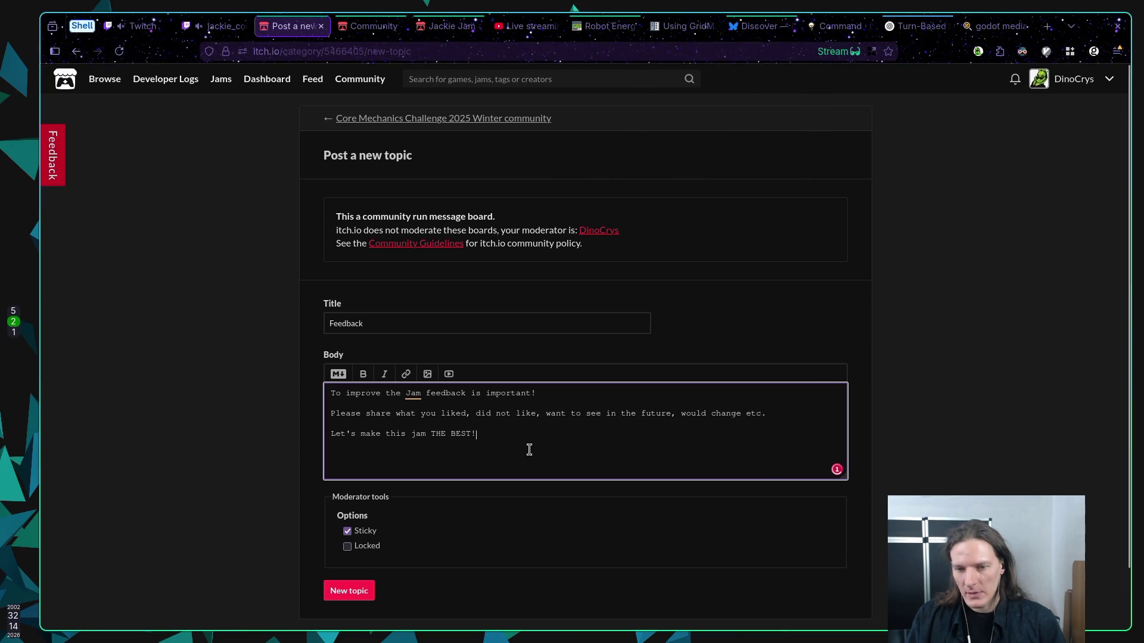
scroll(525, 446, down, 2)
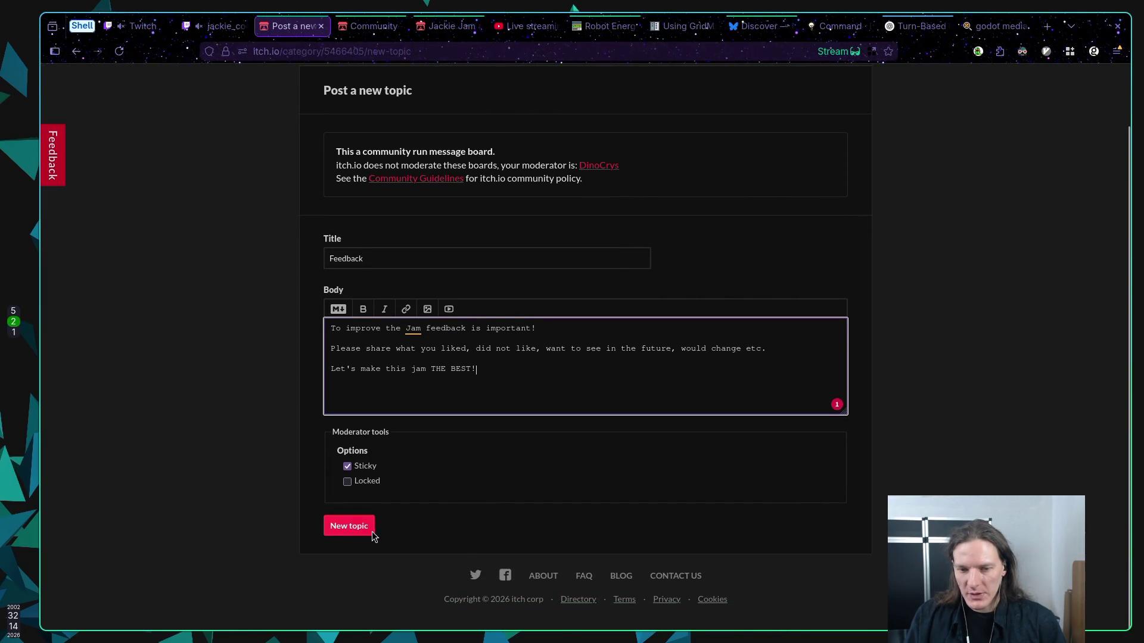
Add a final line '(you can share it here, discord, Bluesky, pm me etc.)' with Bluesky capitalised
click(483, 372)
key(Return)
text(()
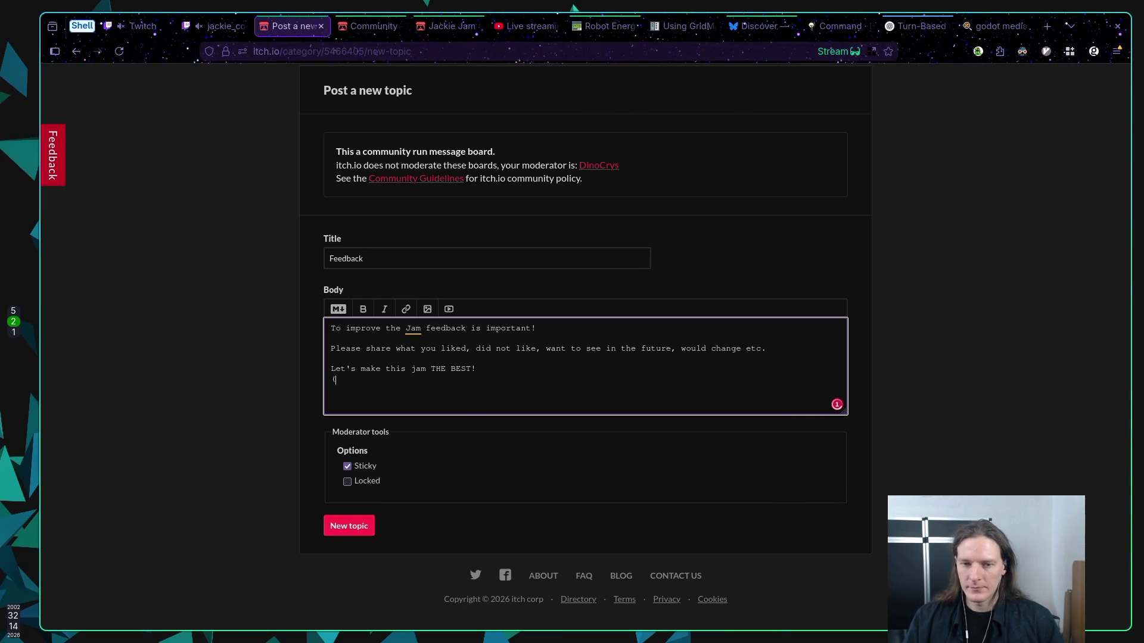
text(you)
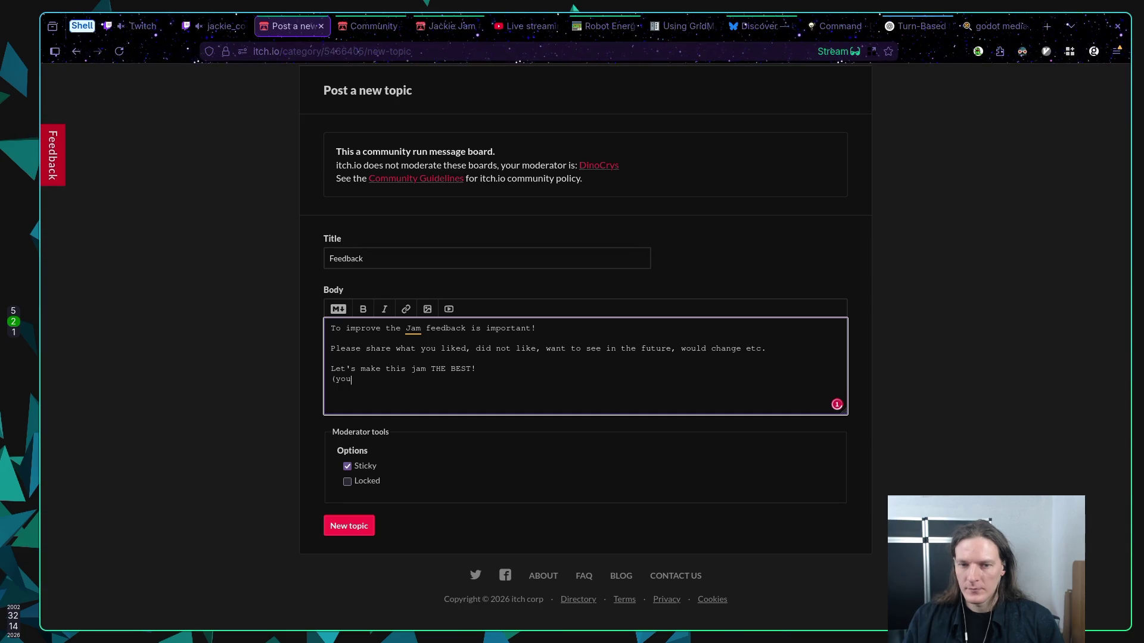
text( can also )
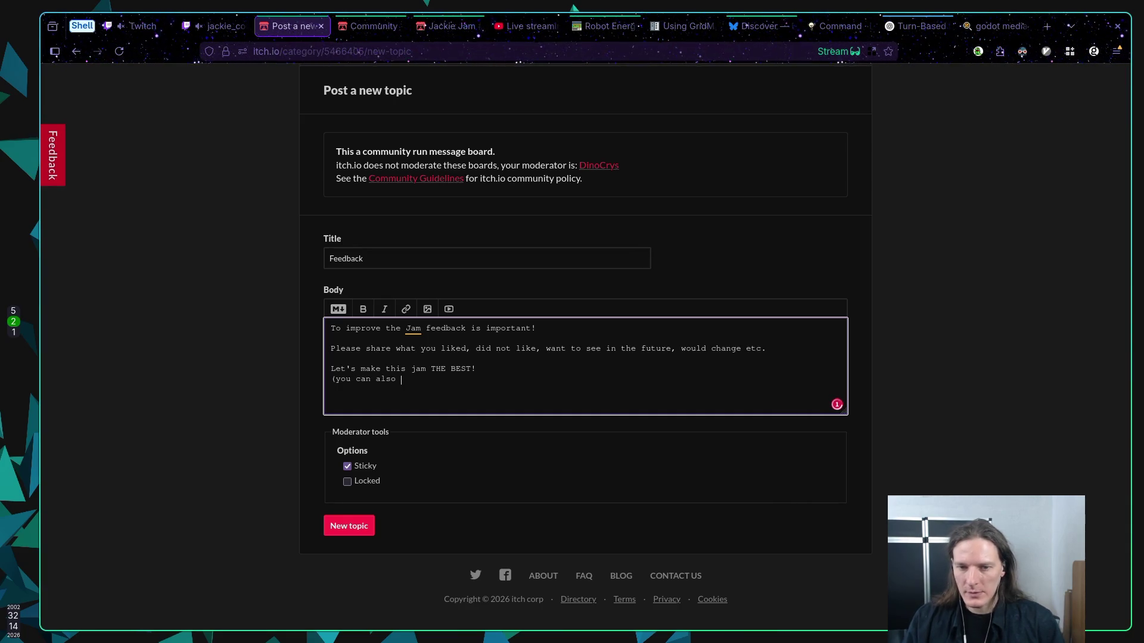
text(message me)
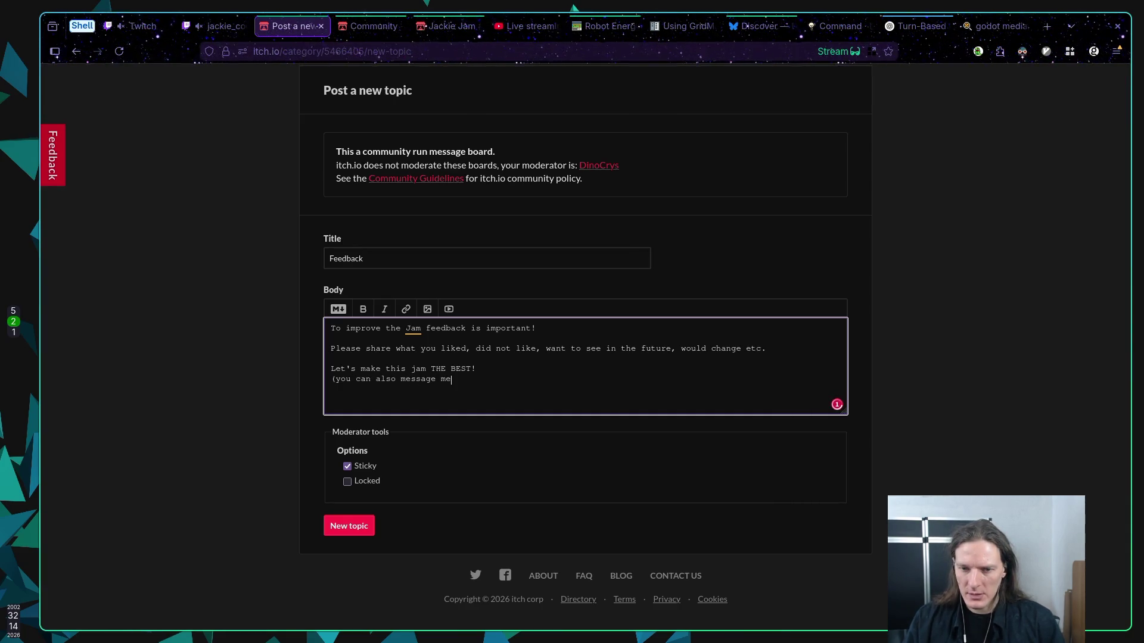
key(BackSpace)
key(BackSpace)
key(BackSpace)
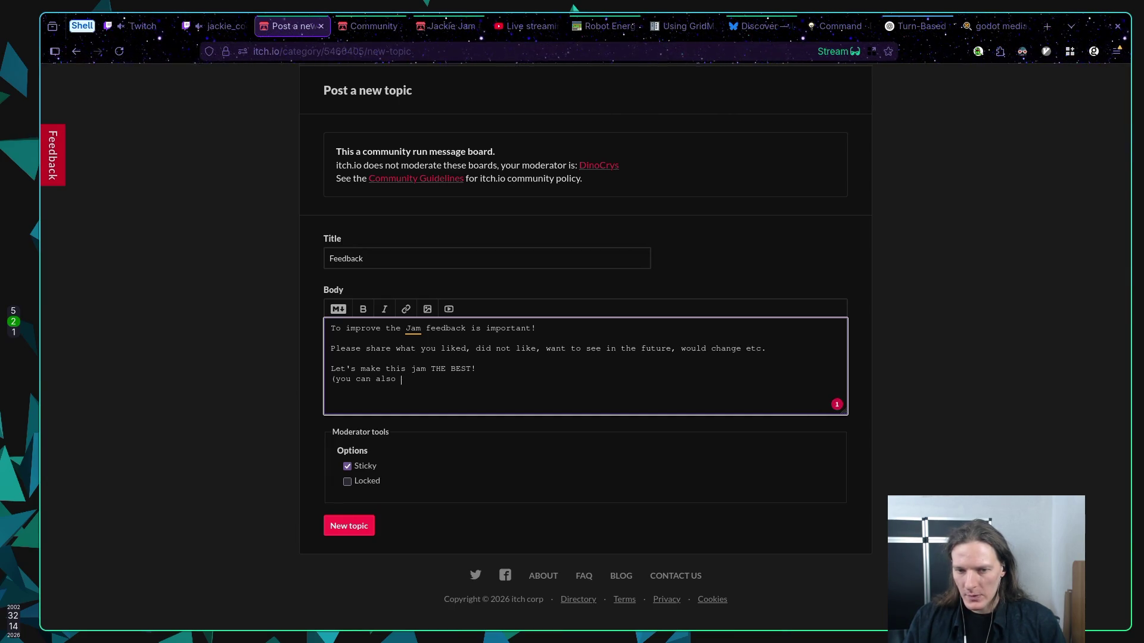
key(BackSpace)
key(BackSpace)
key(BackSpace)
text(shar)
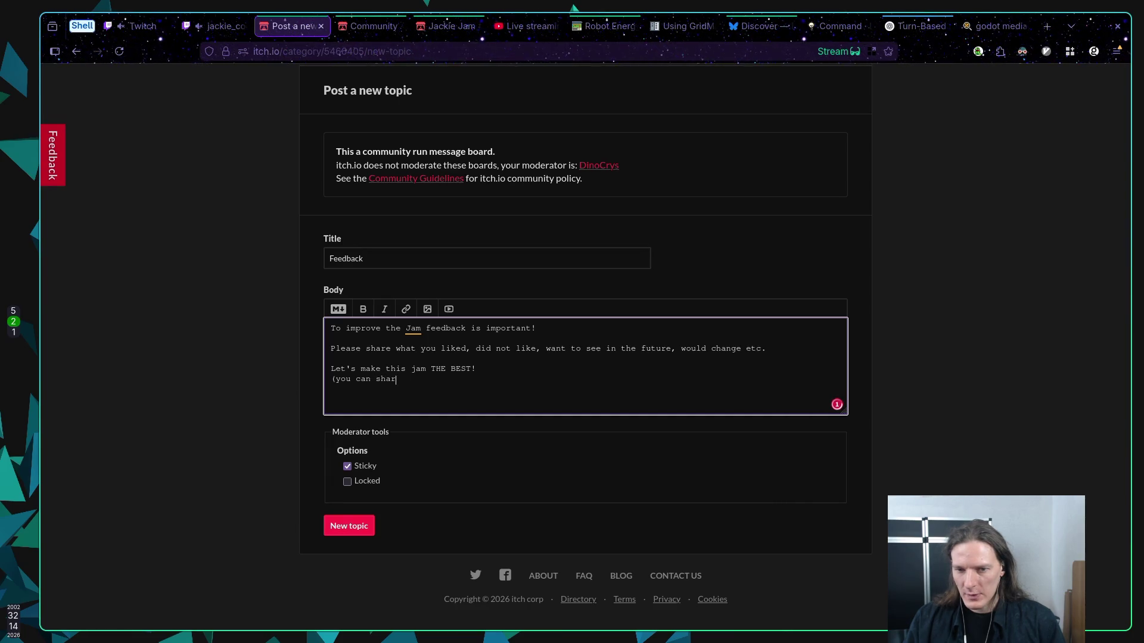
text(e it here)
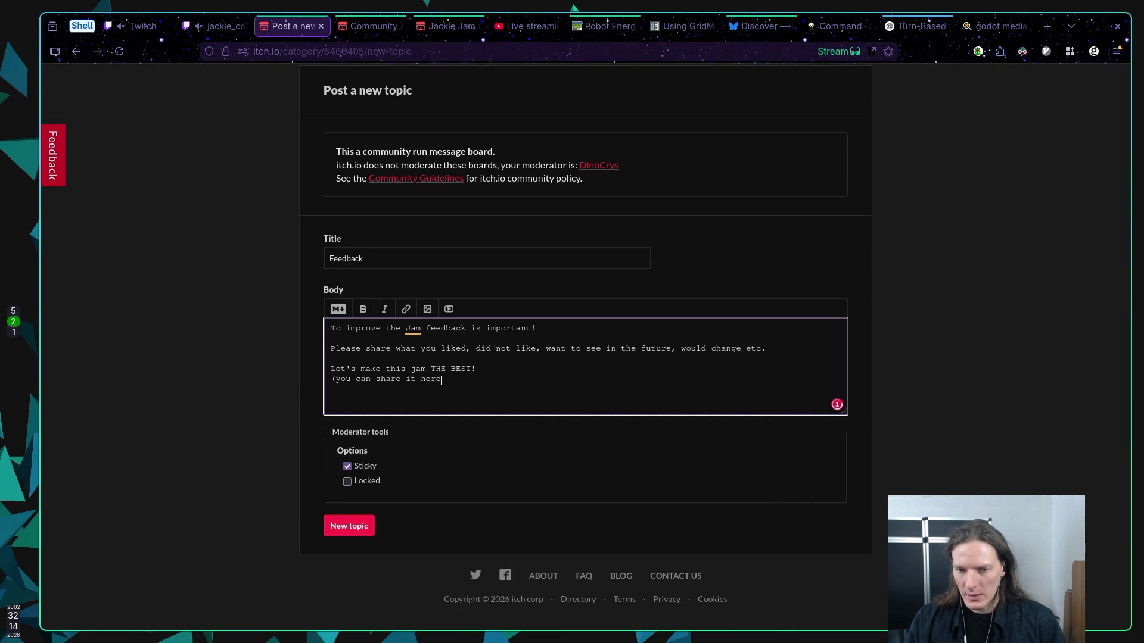
text(, discord)
text(, bluesky, )
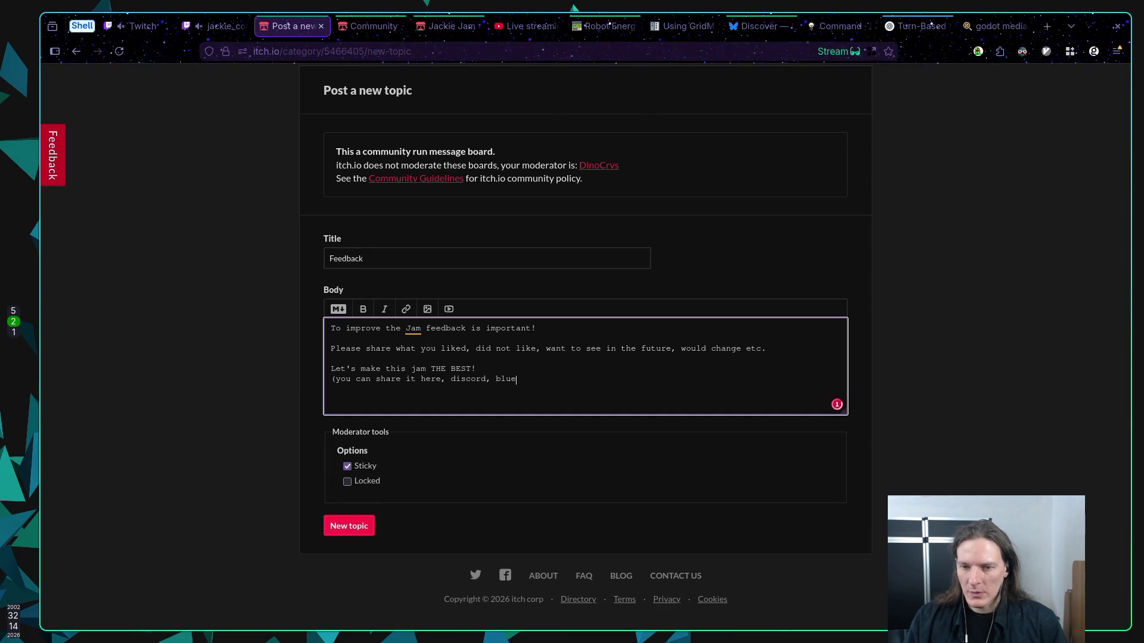
text(p)
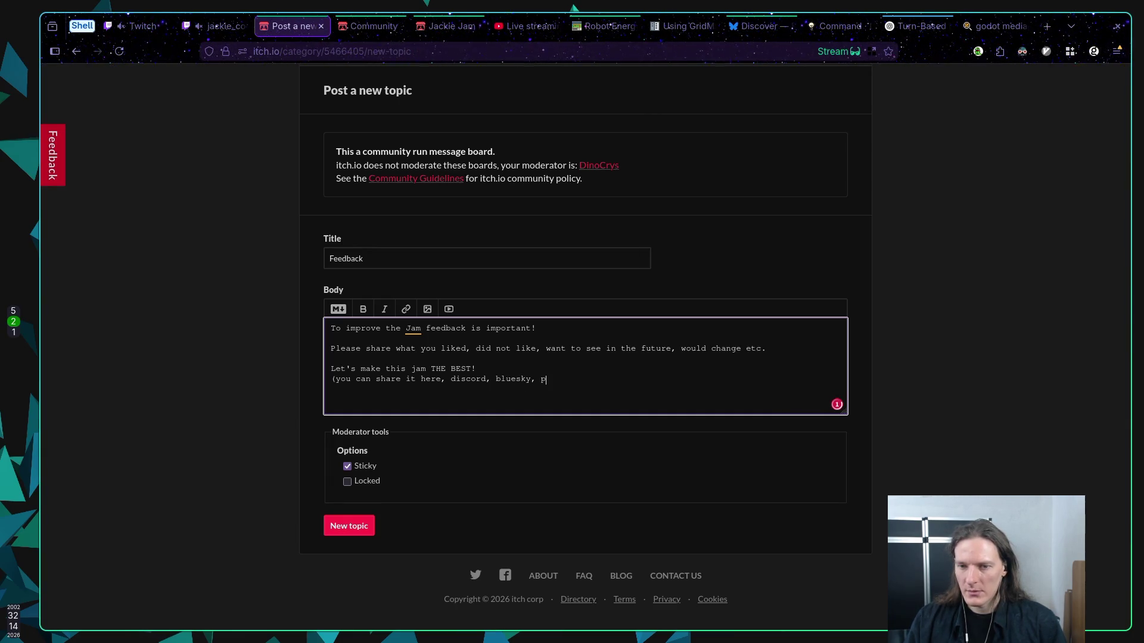
text(m me etc.))
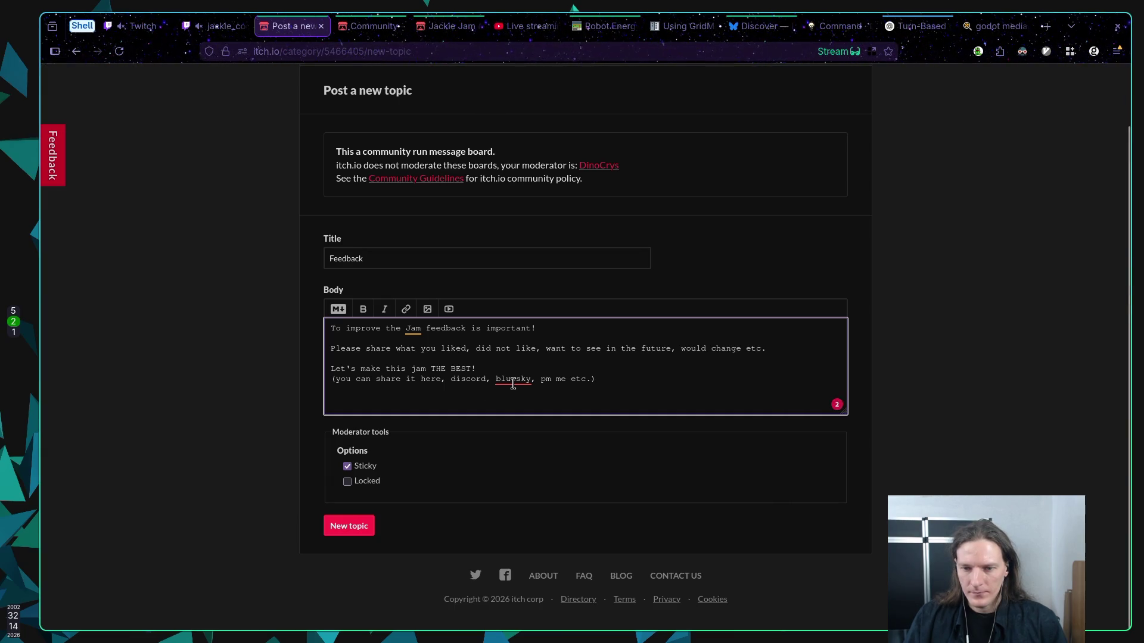
click(513, 380)
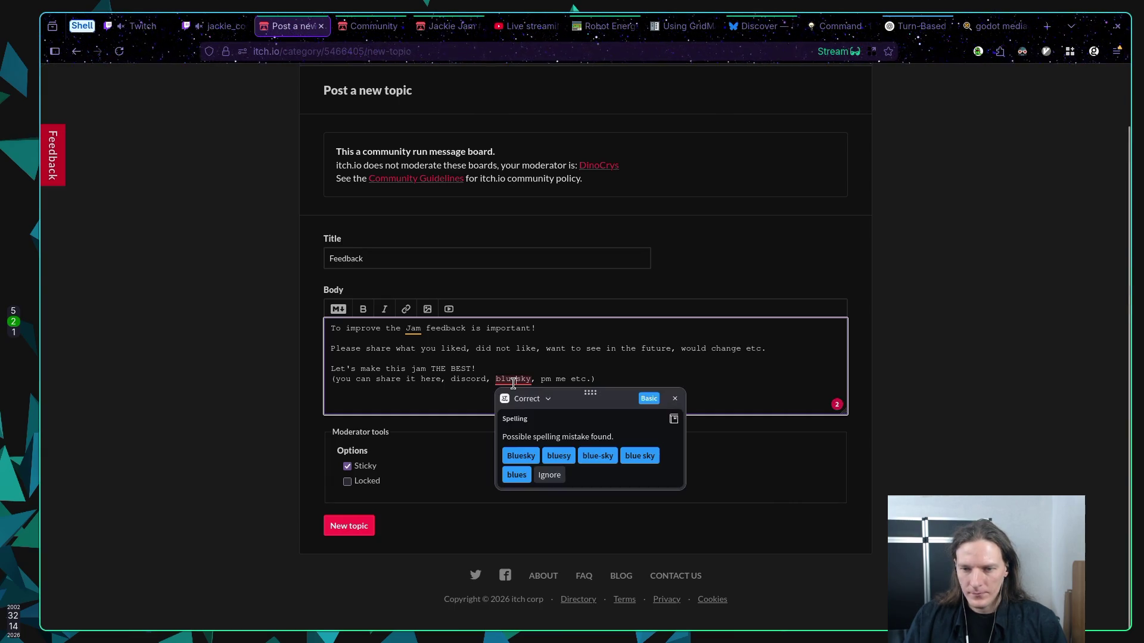
click(520, 456)
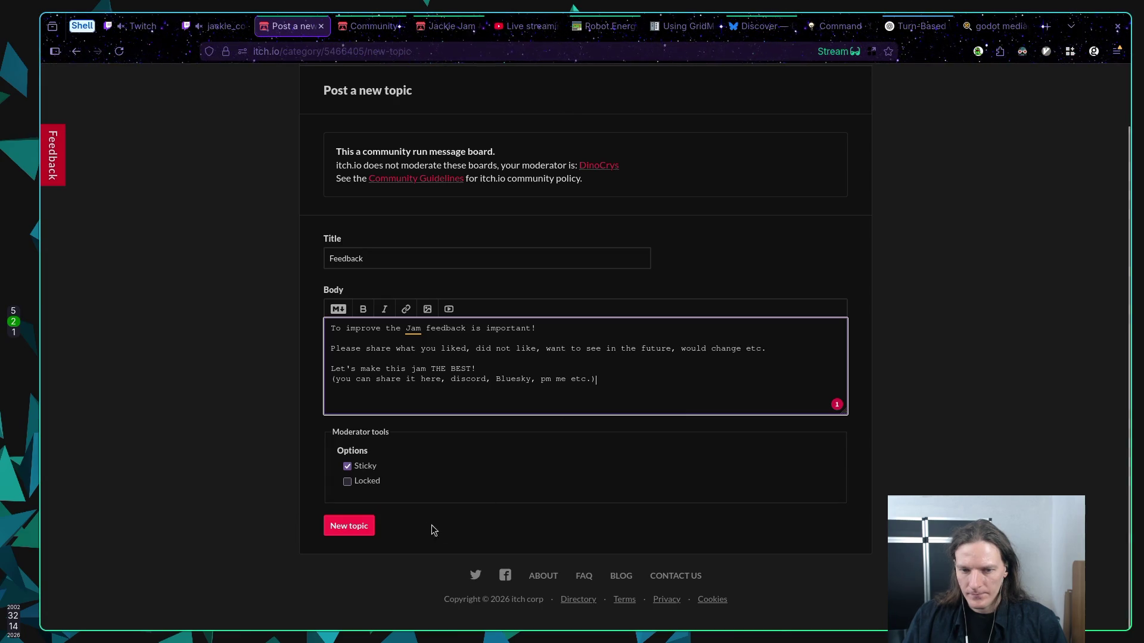
Publish the Feedback topic, copy its page URL, and return to the Bluesky draft
click(360, 530)
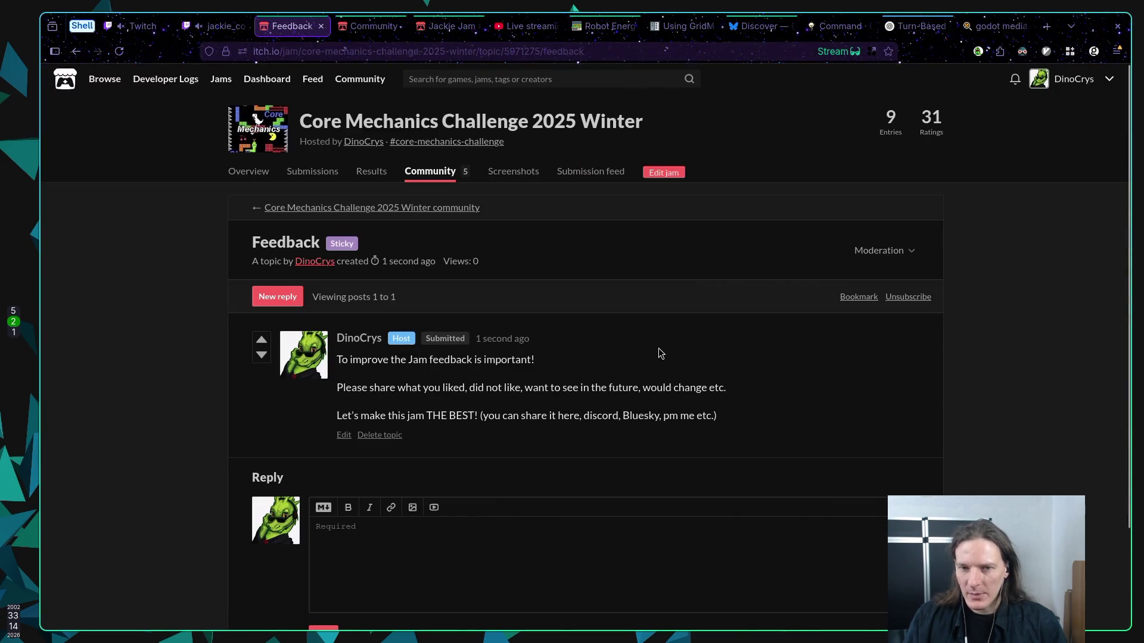
click(607, 51)
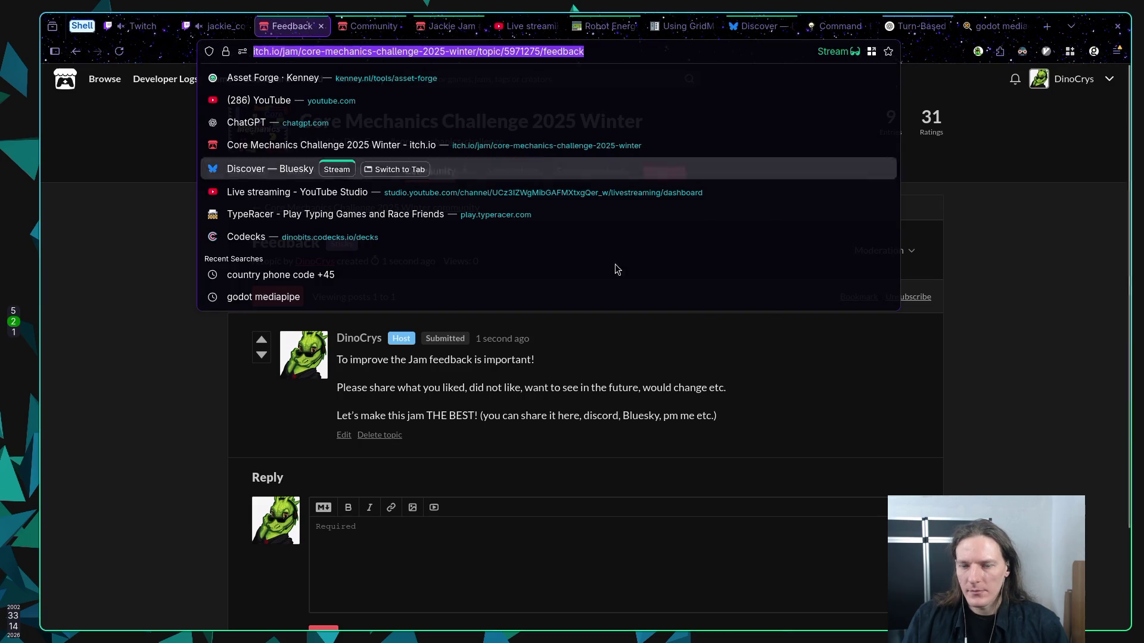
key(Escape)
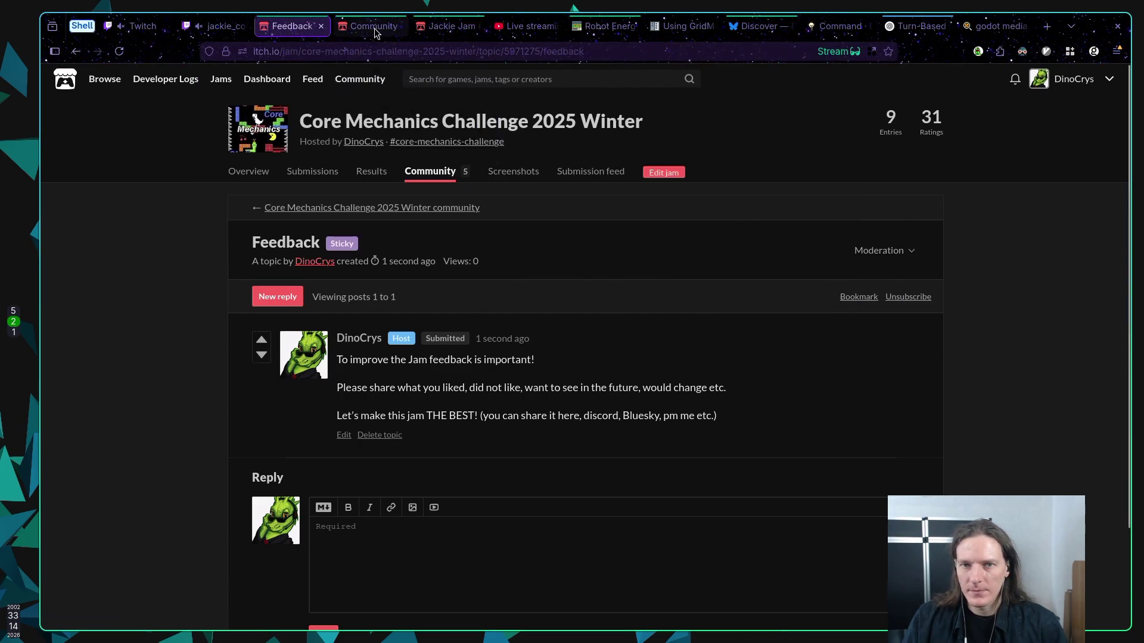
click(374, 27)
click(776, 28)
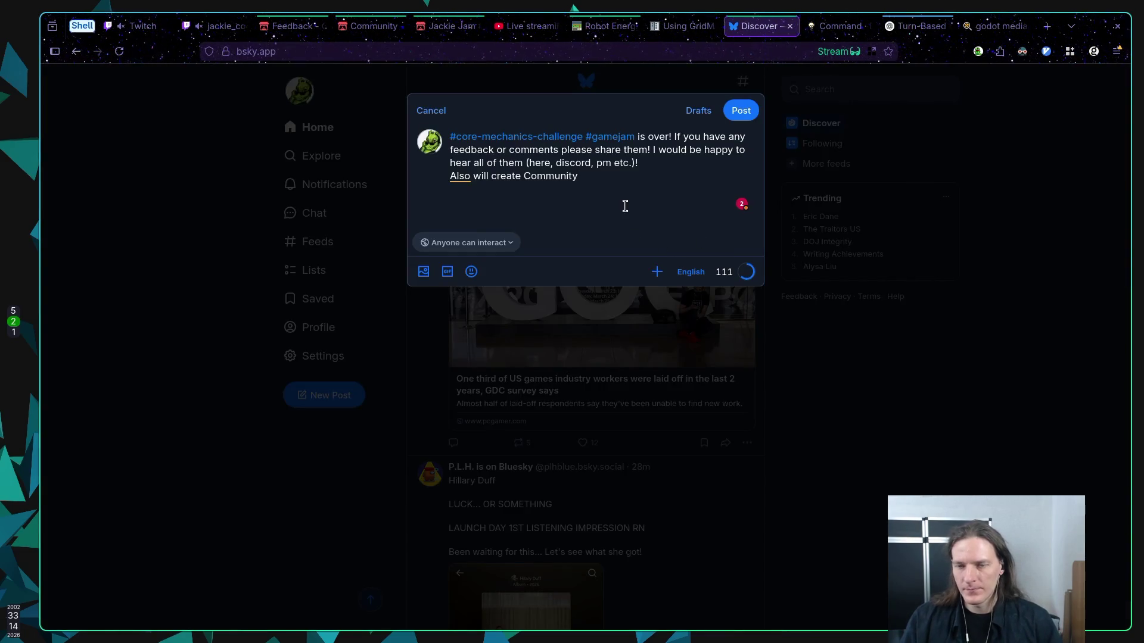
End the post with ', there is communities topic for it:' plus the Feedback link, and publish
key(BackSpace)
key(BackSpace)
key(BackSpace)
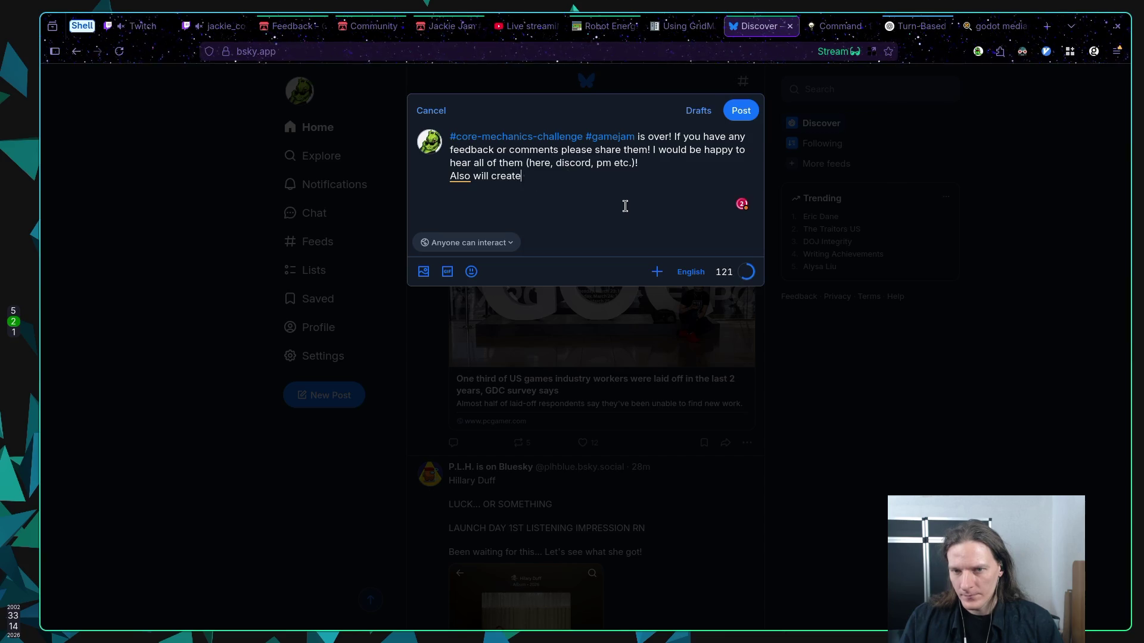
key(BackSpace)
key(BackSpace)
text(, there is )
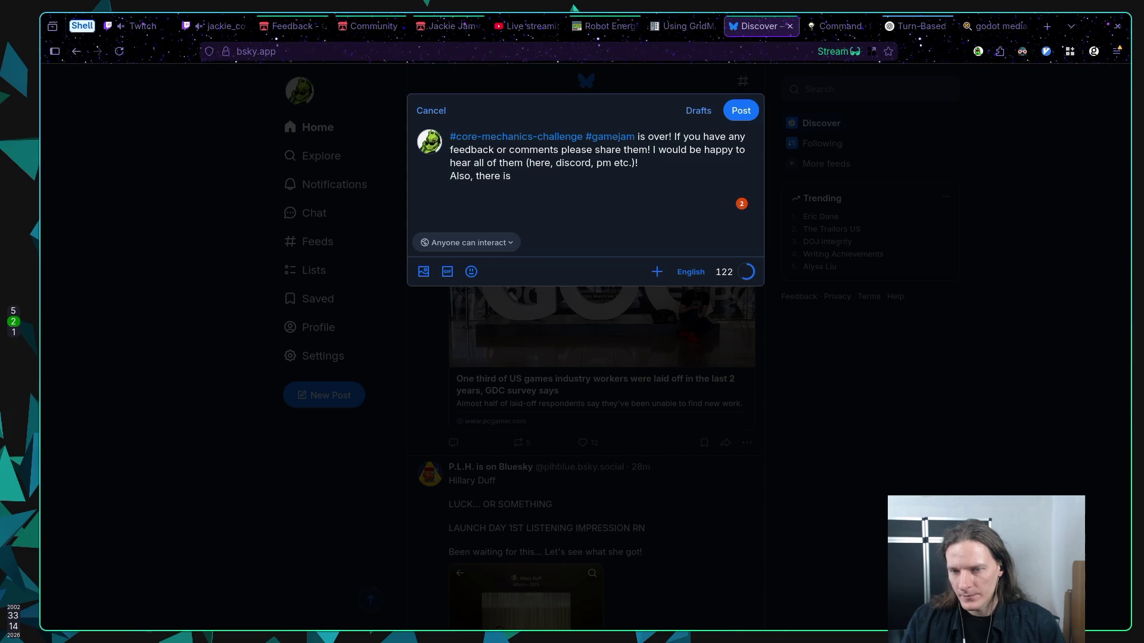
text(communit)
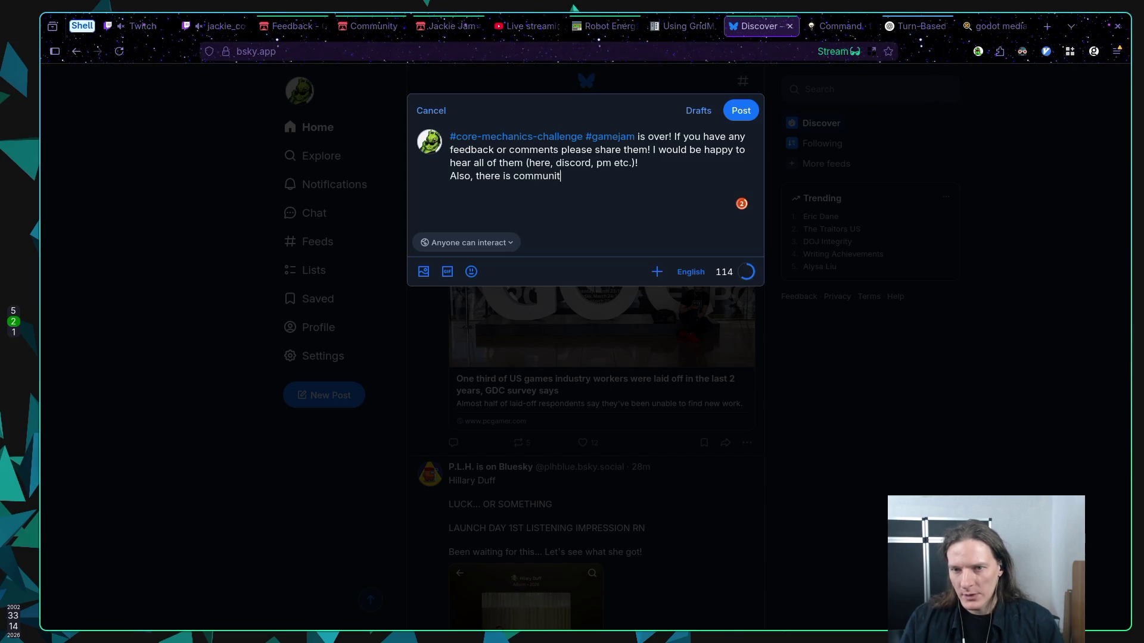
text(ies topi)
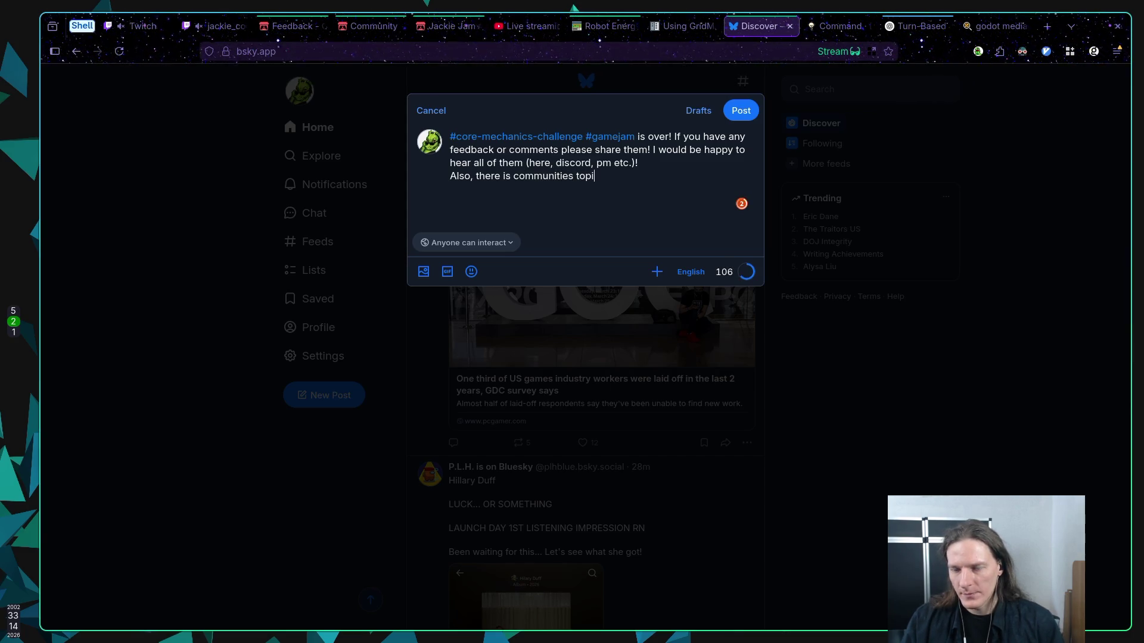
text(c for it:)
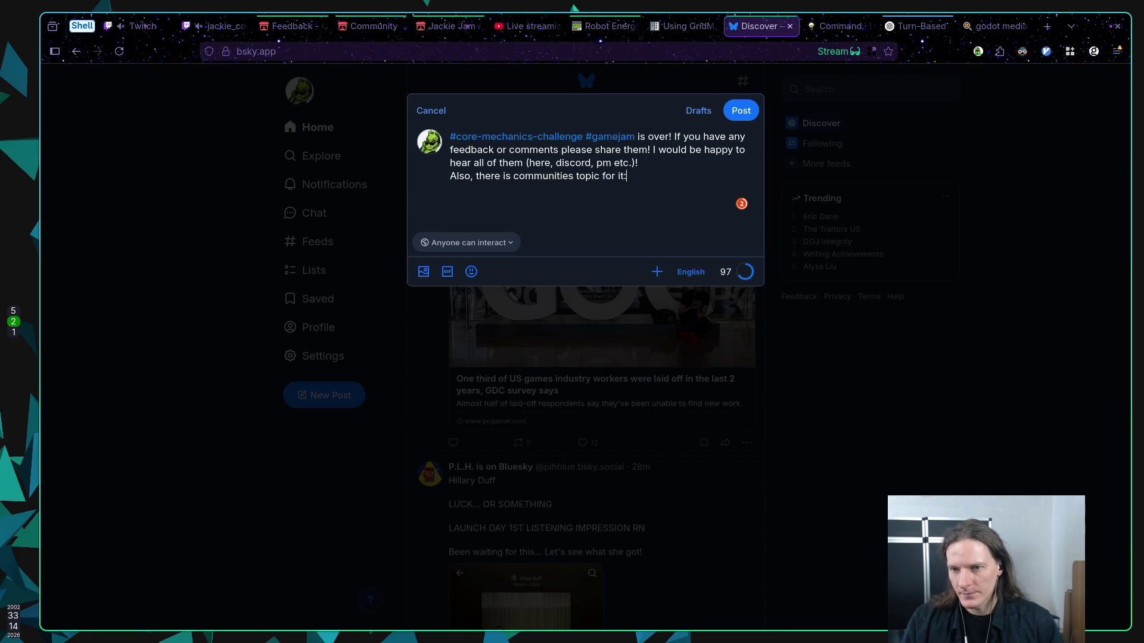
text(https://itch.io/jam/core-mechanics-challenge-2025-winter/topic/5971275/feedback)
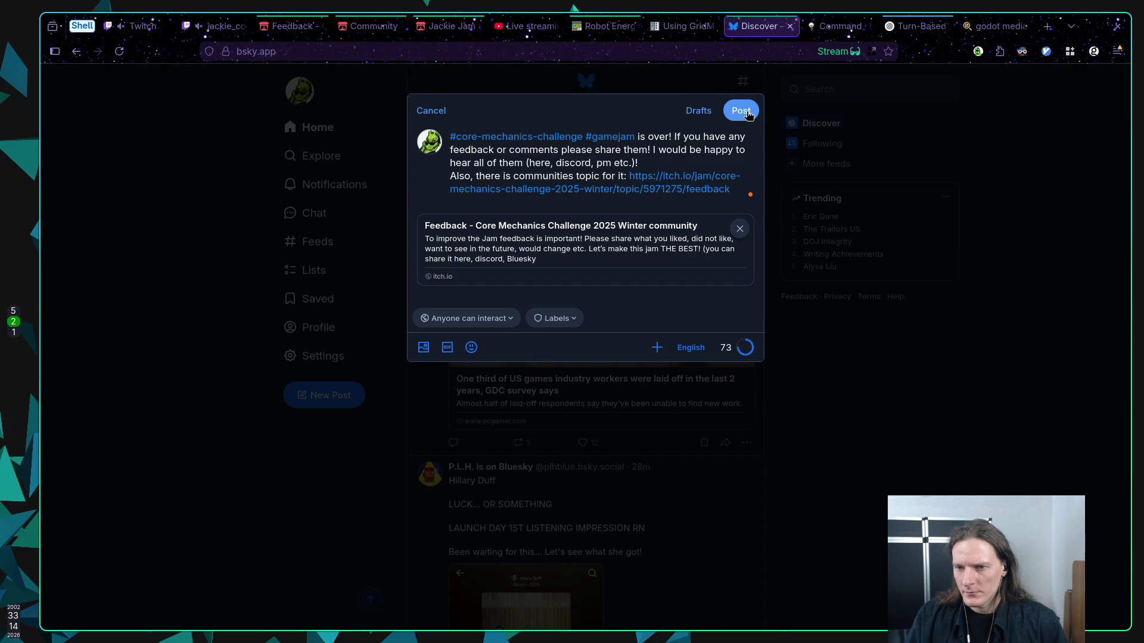
click(749, 115)
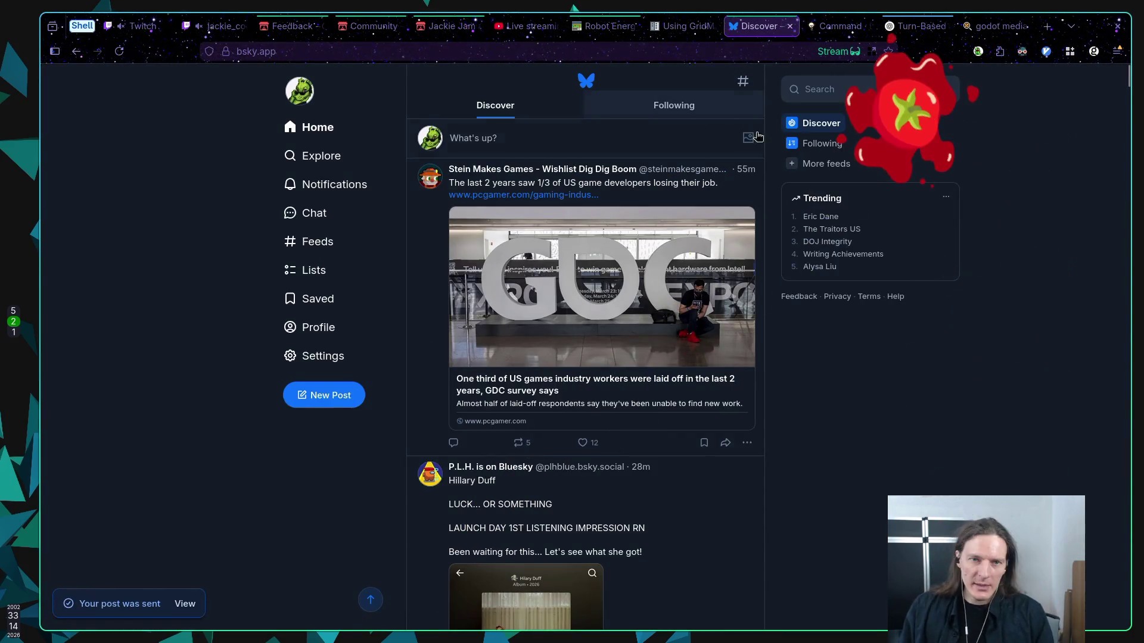
Open the Stream Manager for the jackie_codes channel, briefly checking the Neovim and Godot workspaces
click(217, 27)
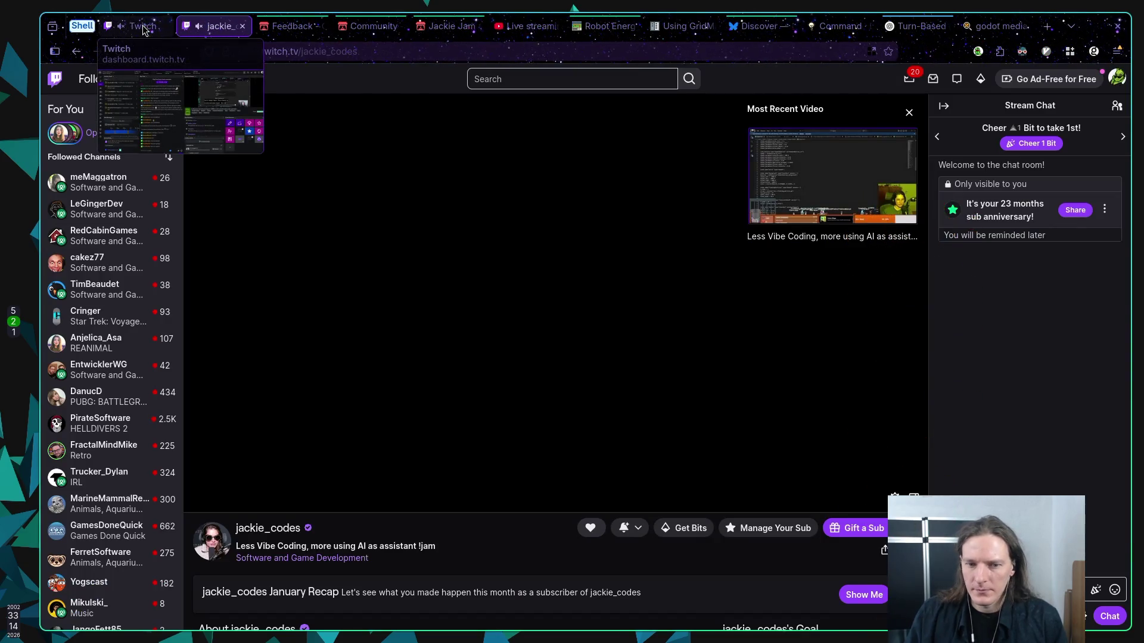
click(143, 28)
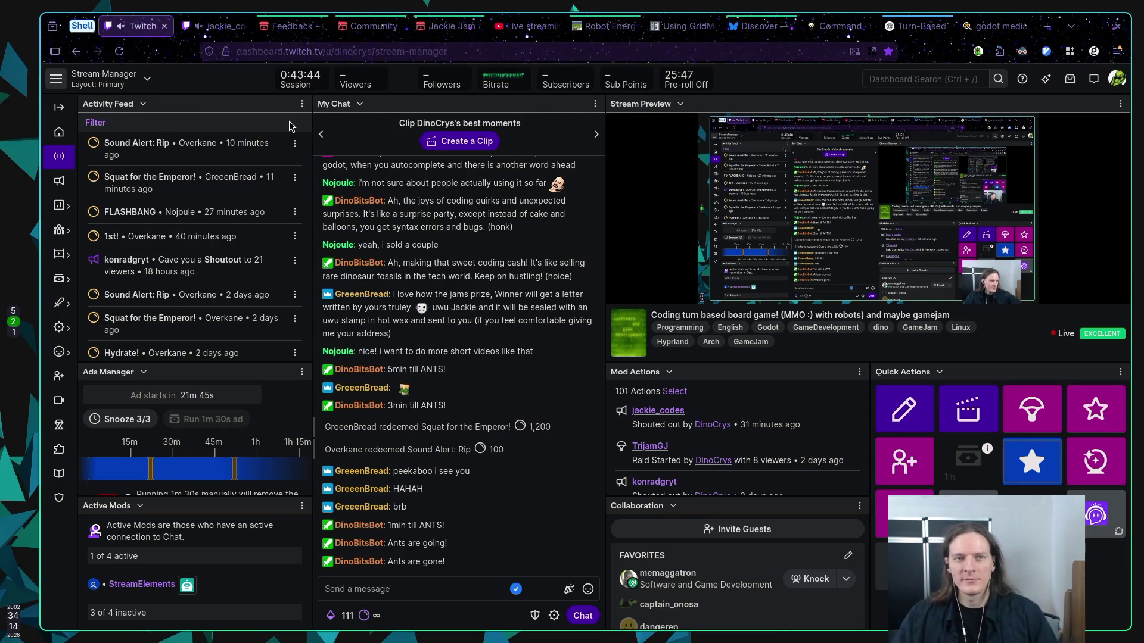
key(super+1)
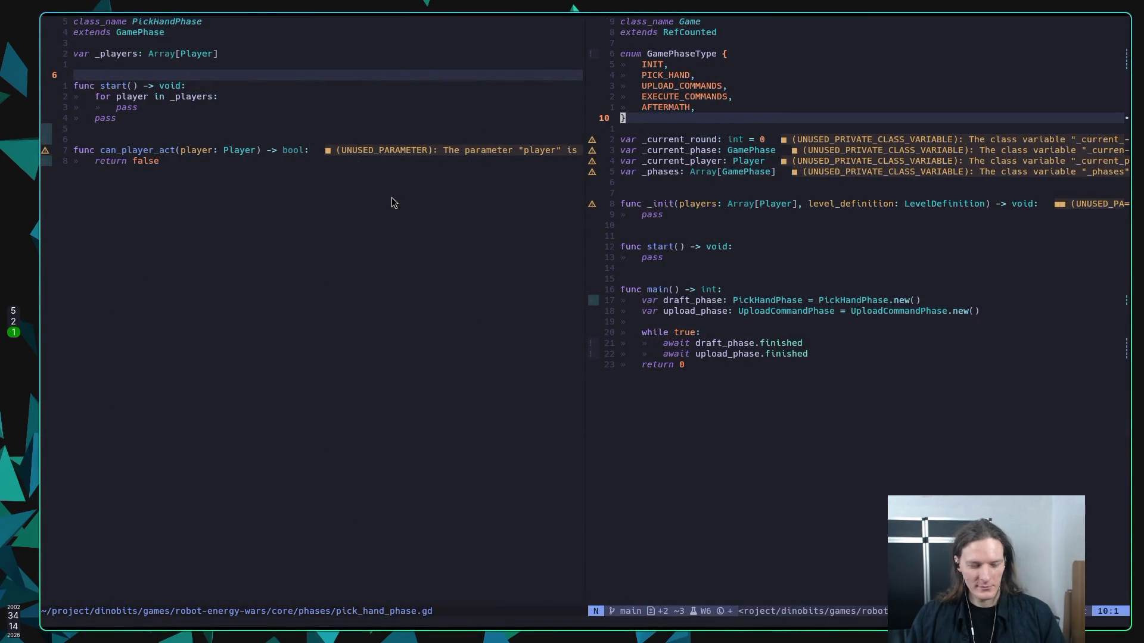
key(super+5)
key(super+2)
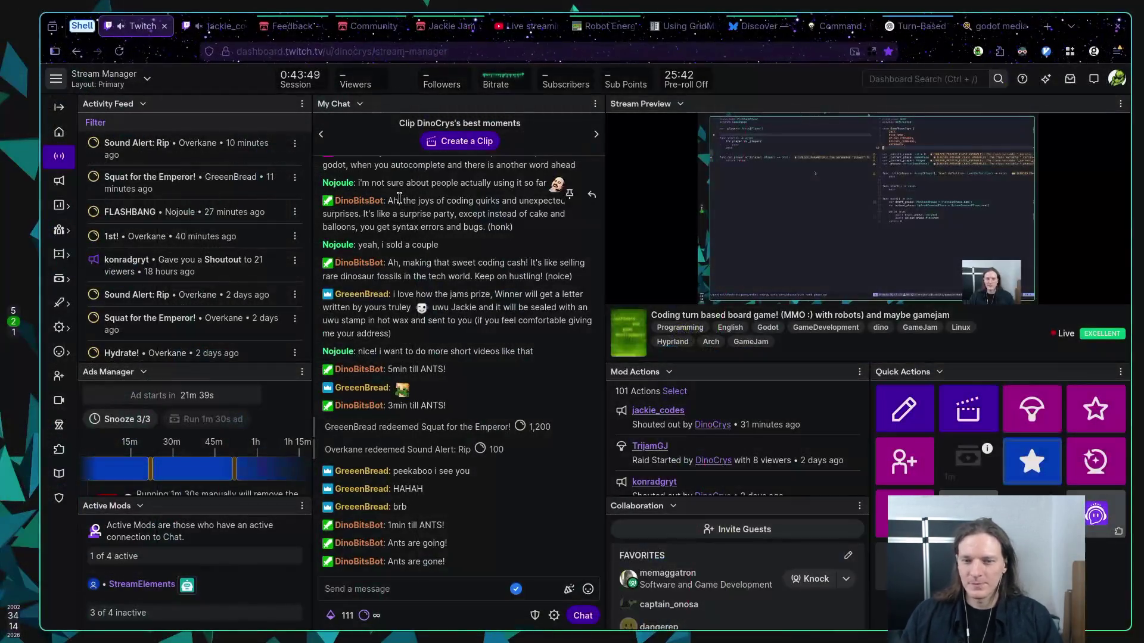
click(918, 25)
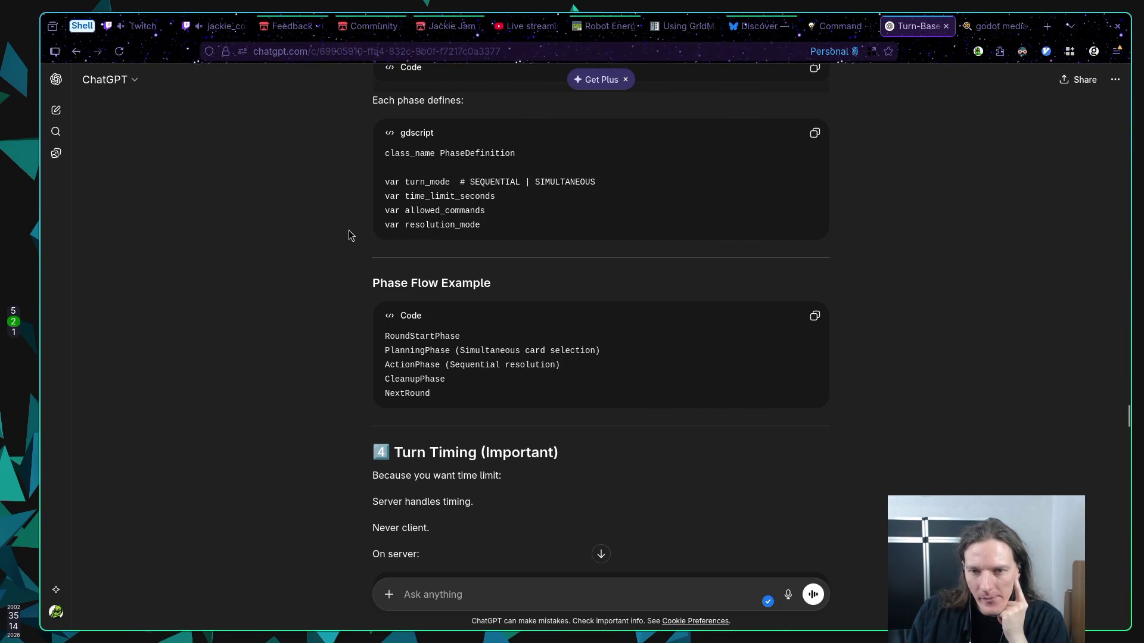
drag(410, 212, 497, 213)
click(520, 213)
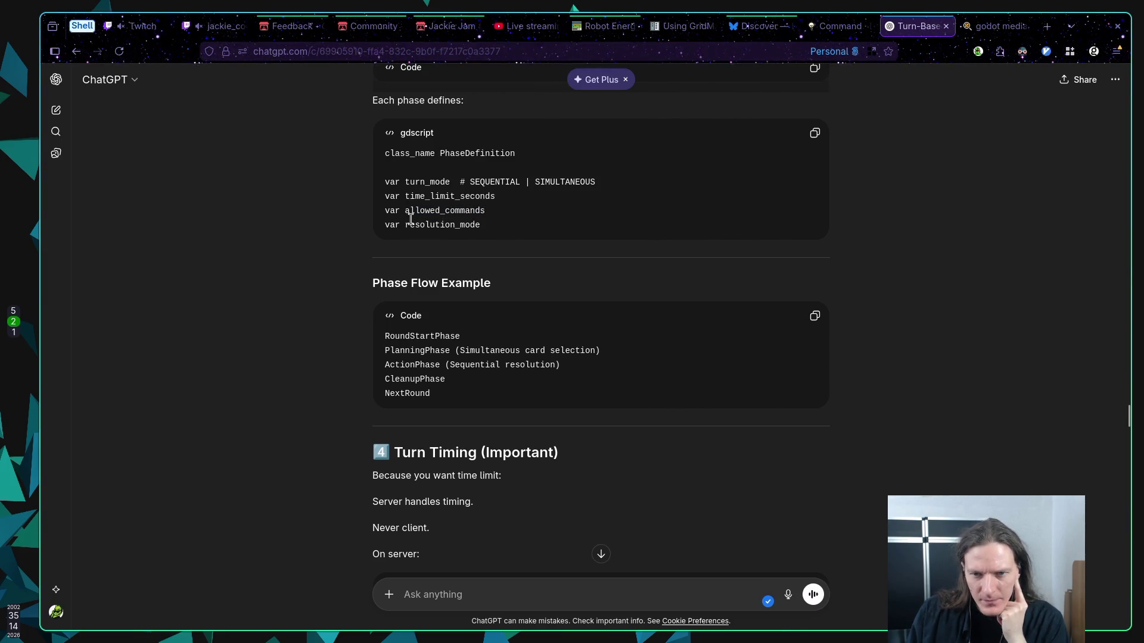
double_click(426, 224)
click(515, 227)
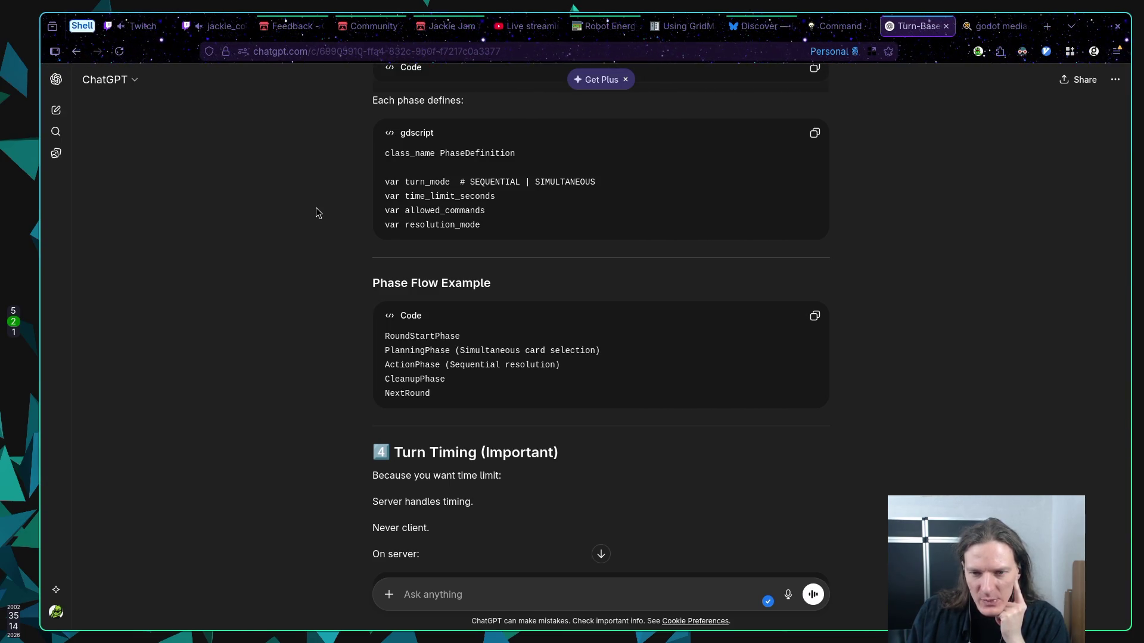
scroll(316, 208, down, 2)
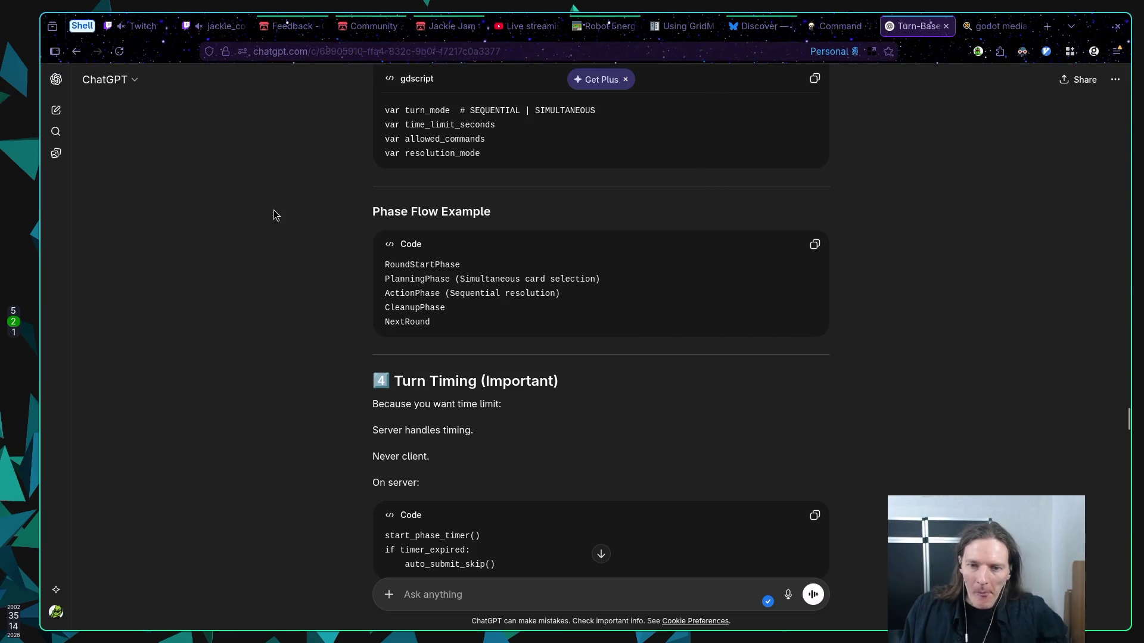
scroll(264, 212, down, 3)
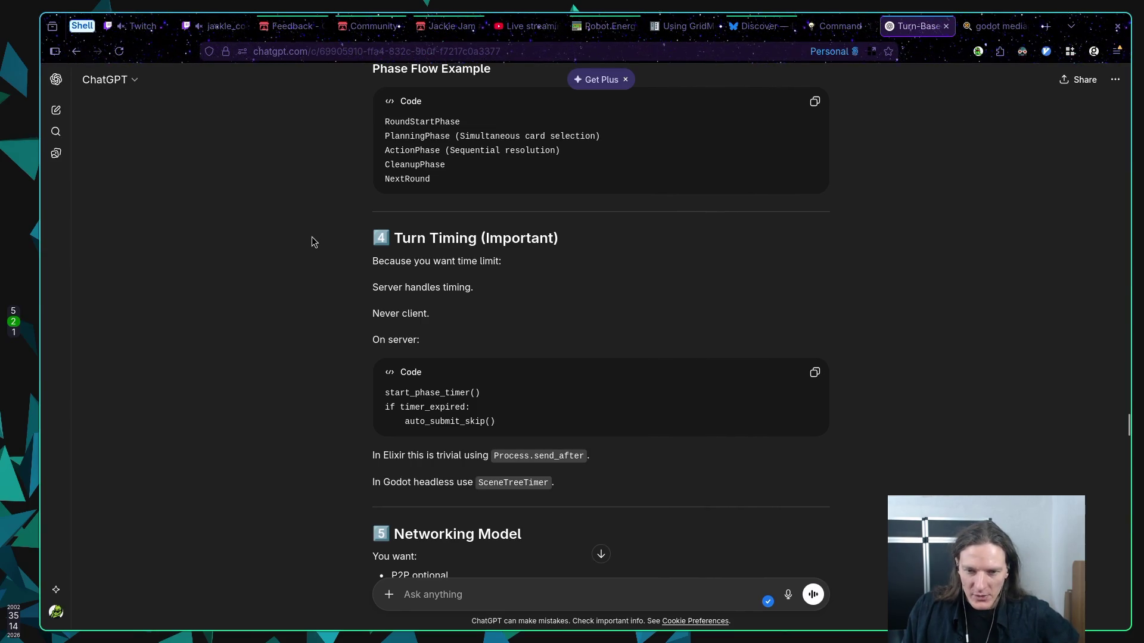
scroll(313, 234, down, 2)
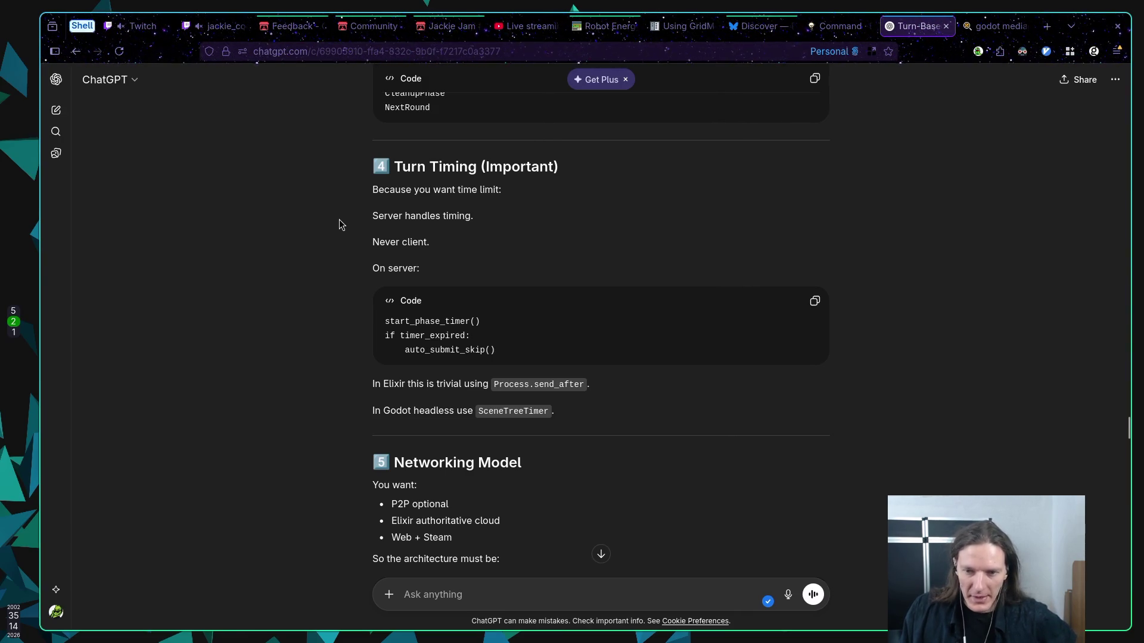
scroll(339, 224, down, 3)
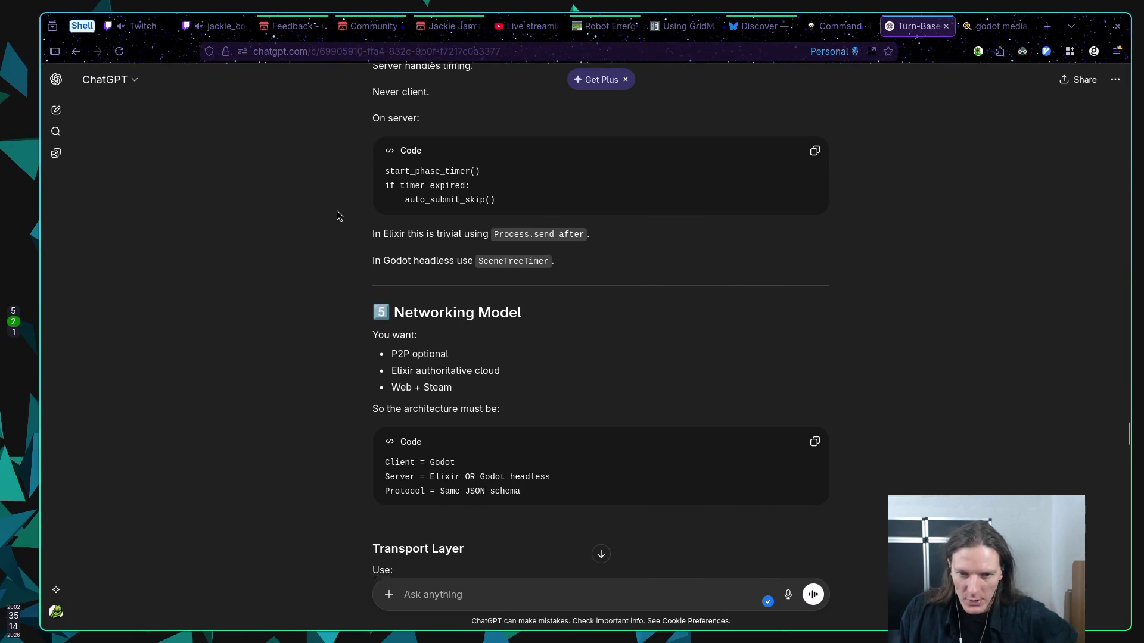
scroll(335, 211, down, 1)
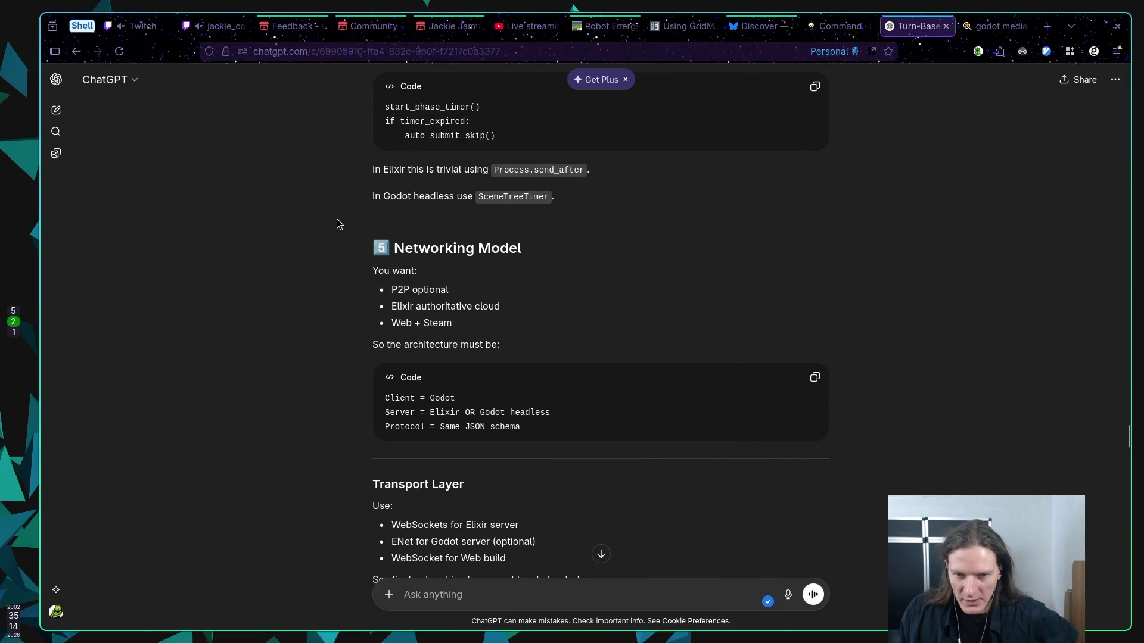
scroll(322, 221, down, 1)
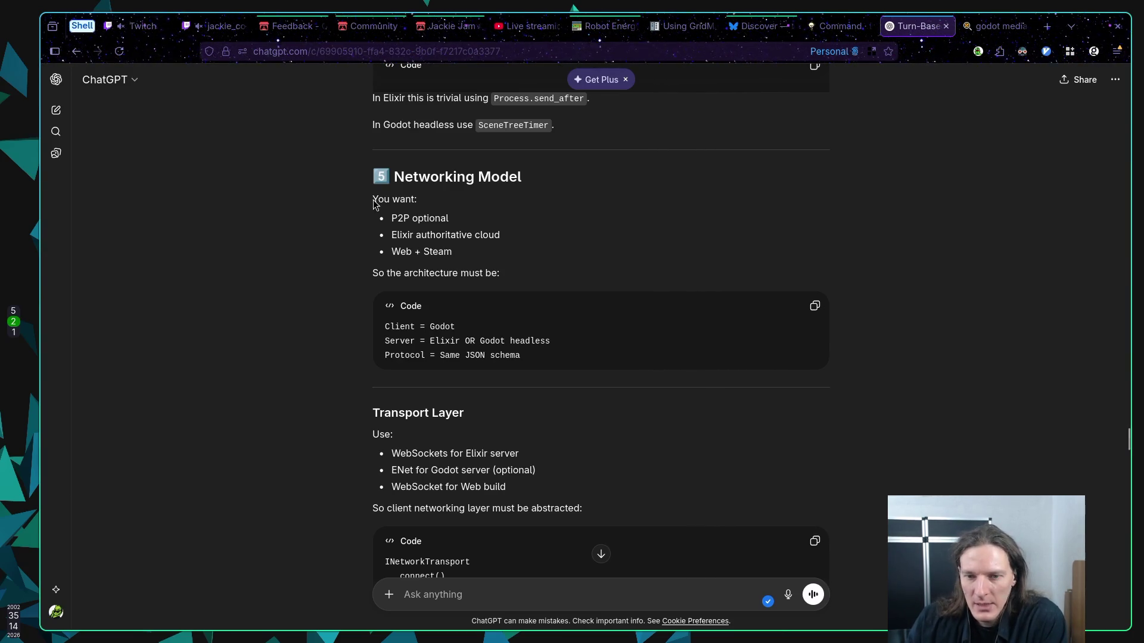
scroll(417, 256, down, 1)
drag(521, 285, 414, 288)
click(398, 324)
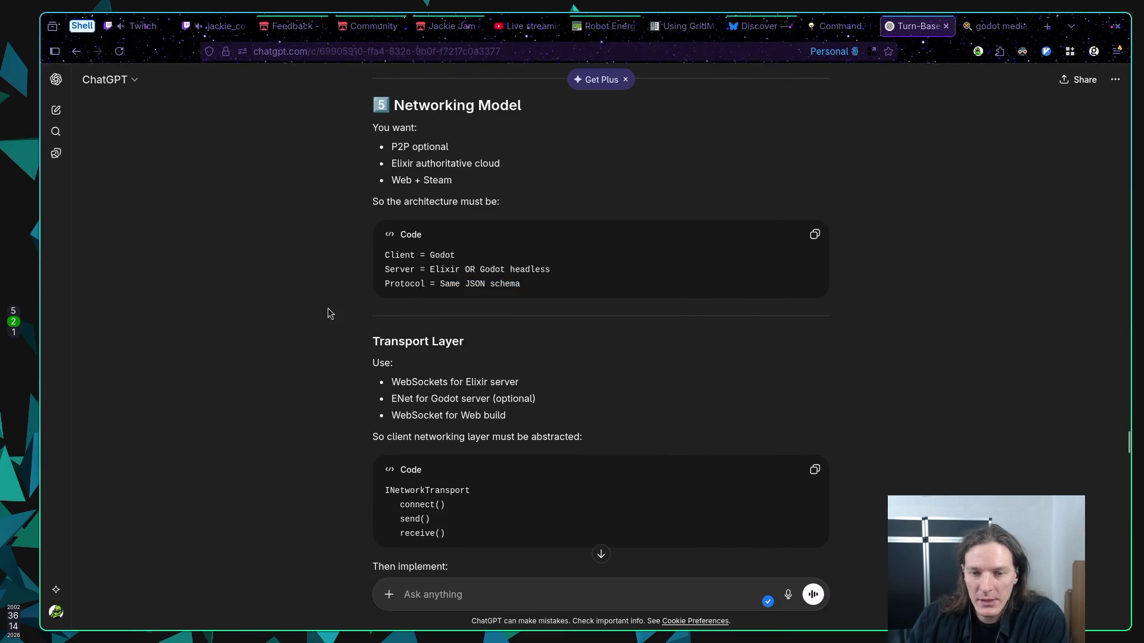
Read through the rest of the transport-layer advice, then bring up the Jackie Jam #3 itch.io page
scroll(328, 309, down, 1)
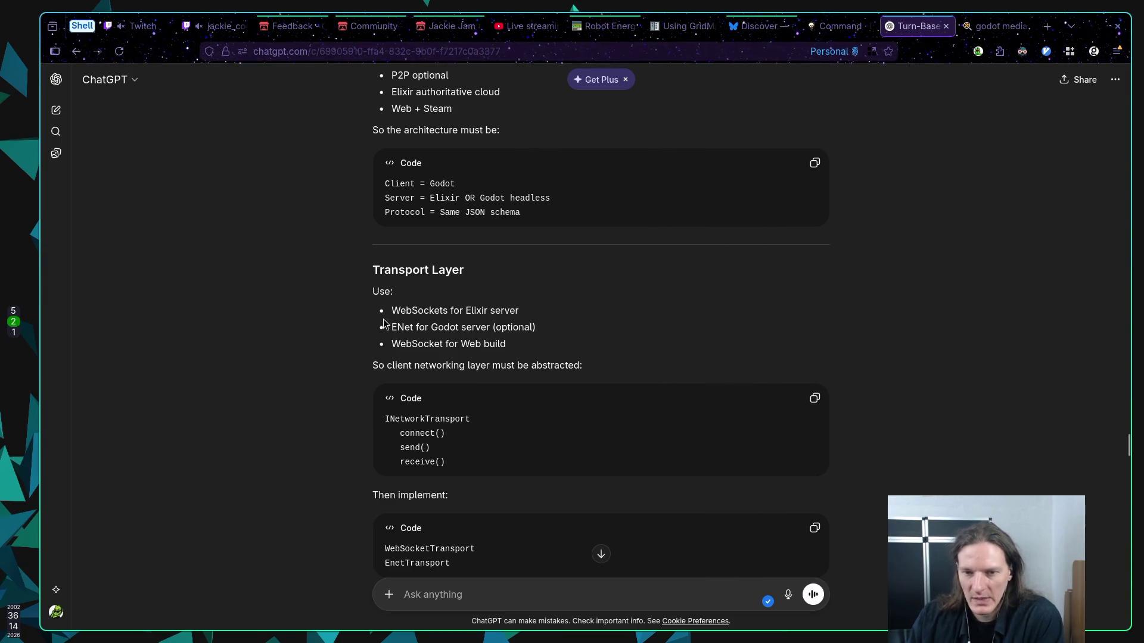
double_click(402, 344)
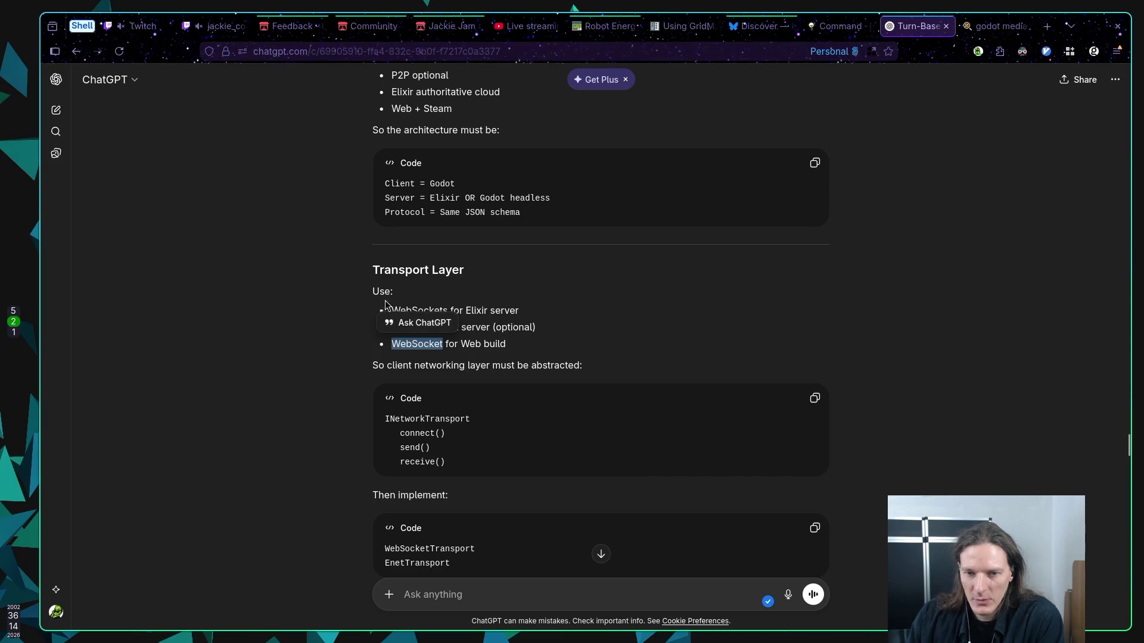
click(305, 290)
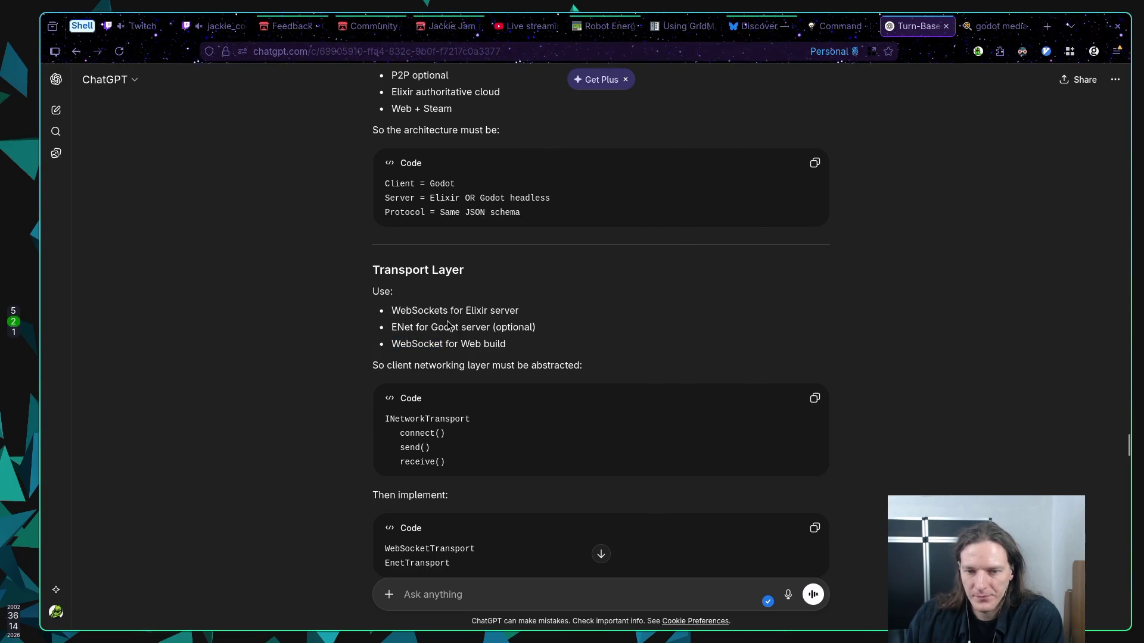
scroll(581, 314, down, 2)
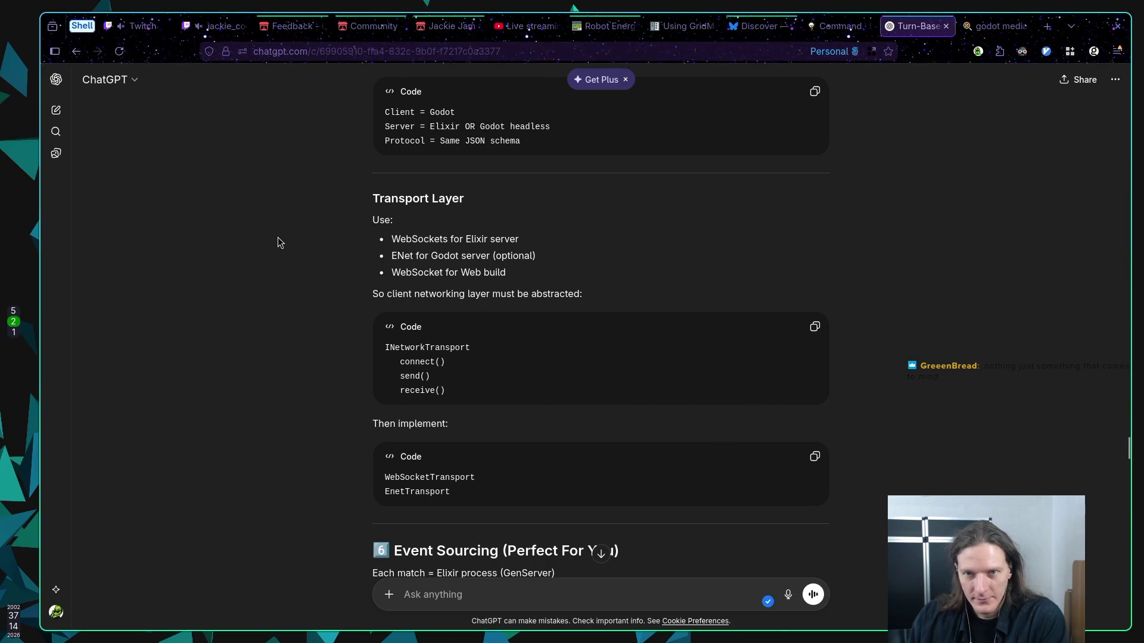
click(437, 30)
scroll(431, 163, up, 10)
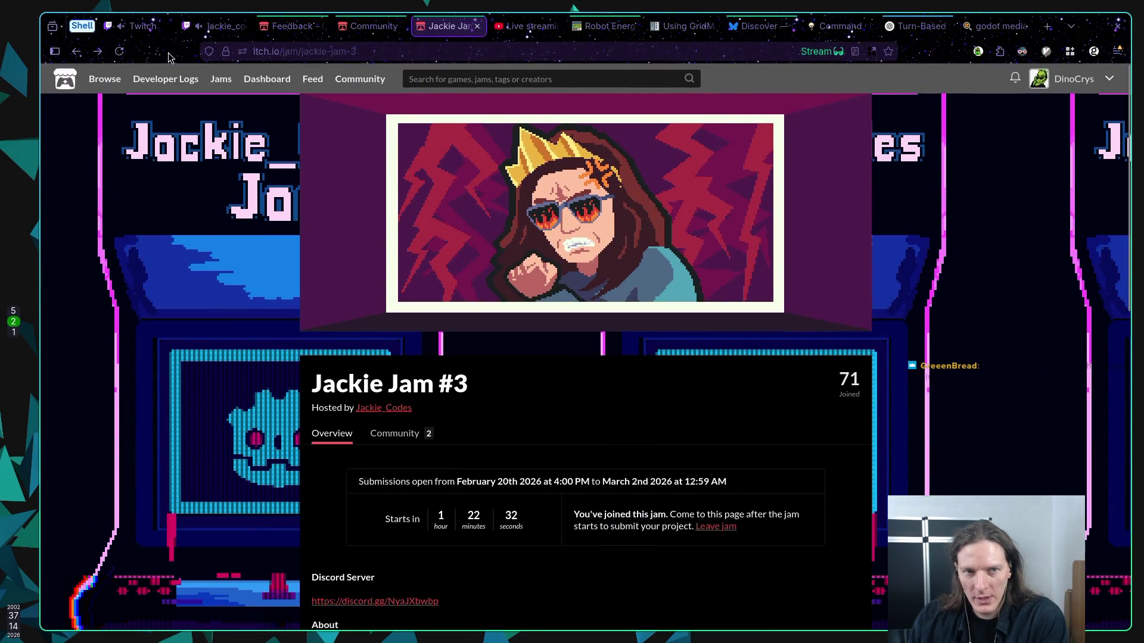
Reload the Jackie Jam #3 page so it shows 73 joined, then go back to ChatGPT
click(119, 50)
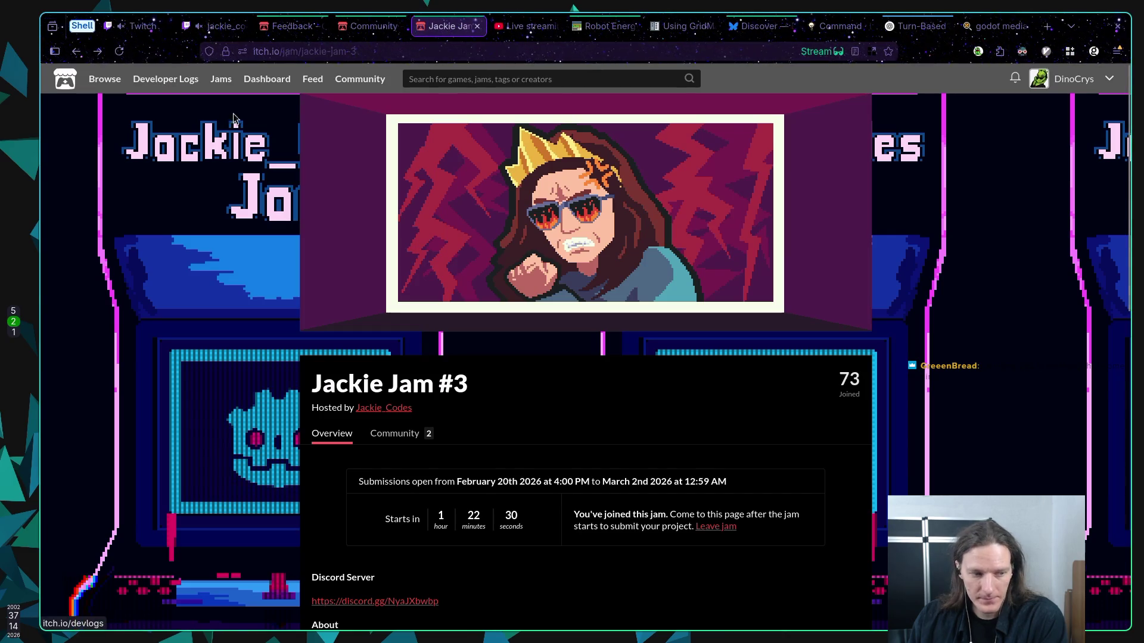
scroll(227, 148, down, 10)
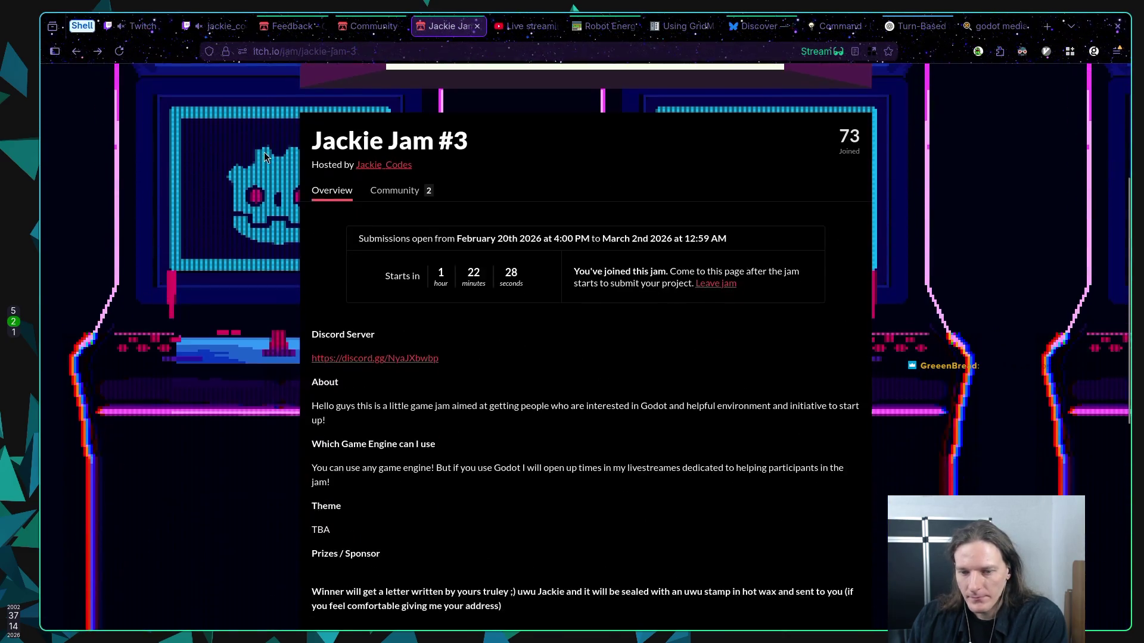
scroll(268, 147, up, 6)
scroll(270, 142, up, 4)
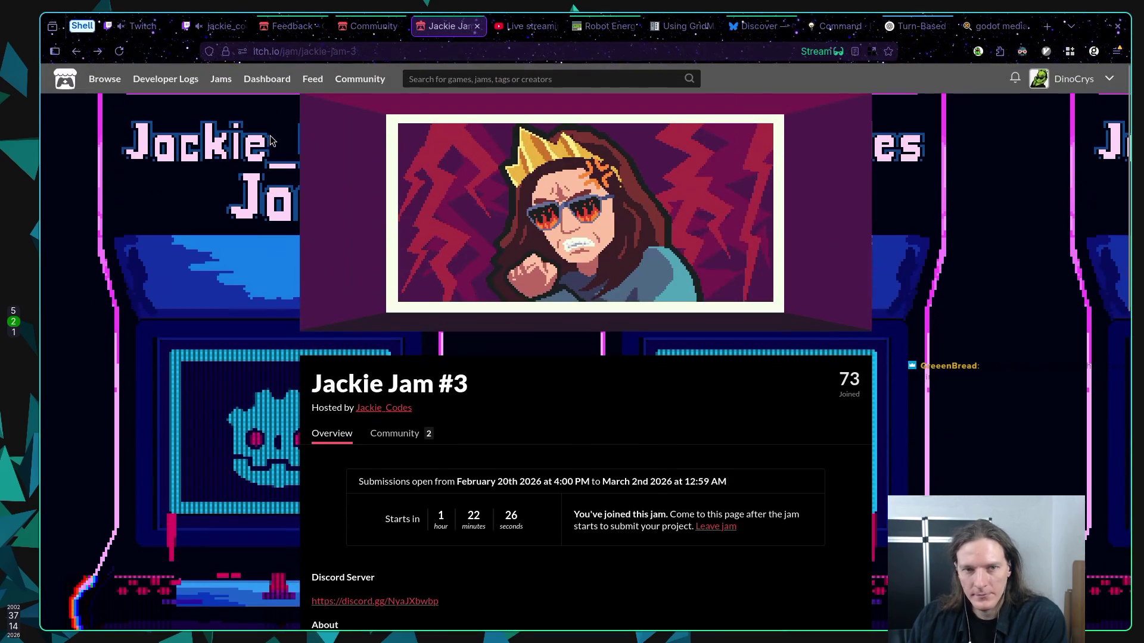
click(142, 27)
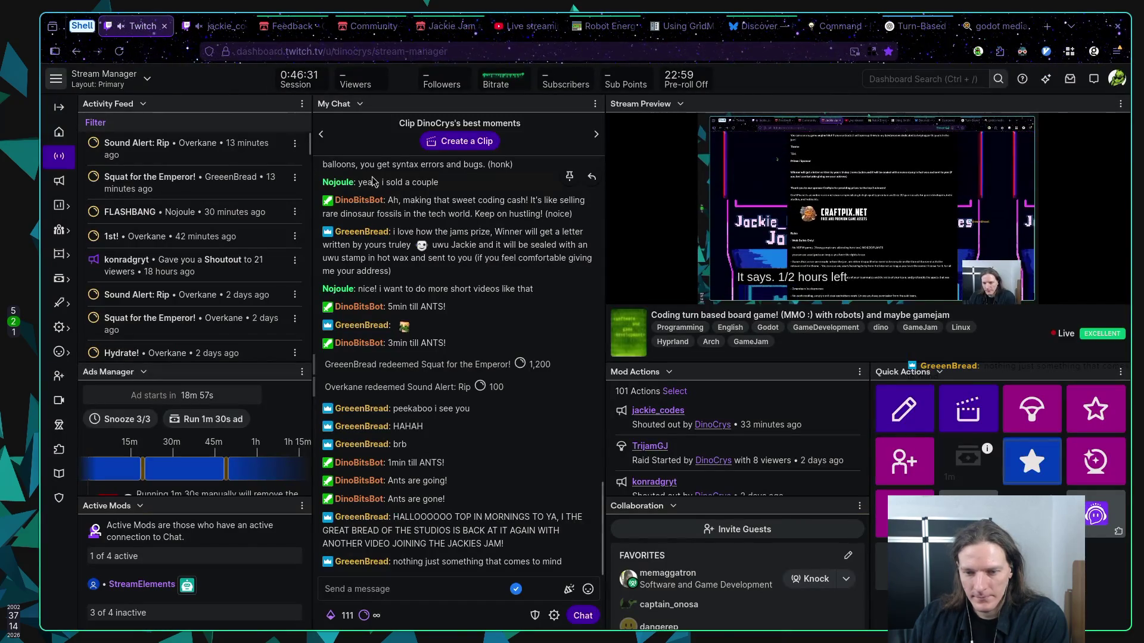
click(911, 29)
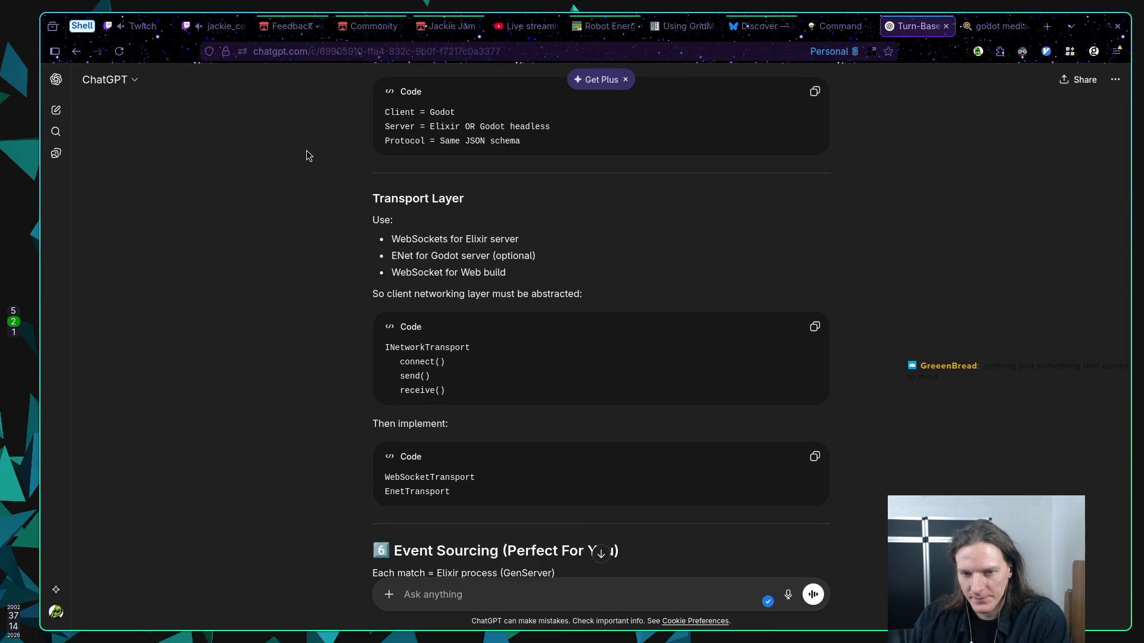
scroll(306, 150, down, 2)
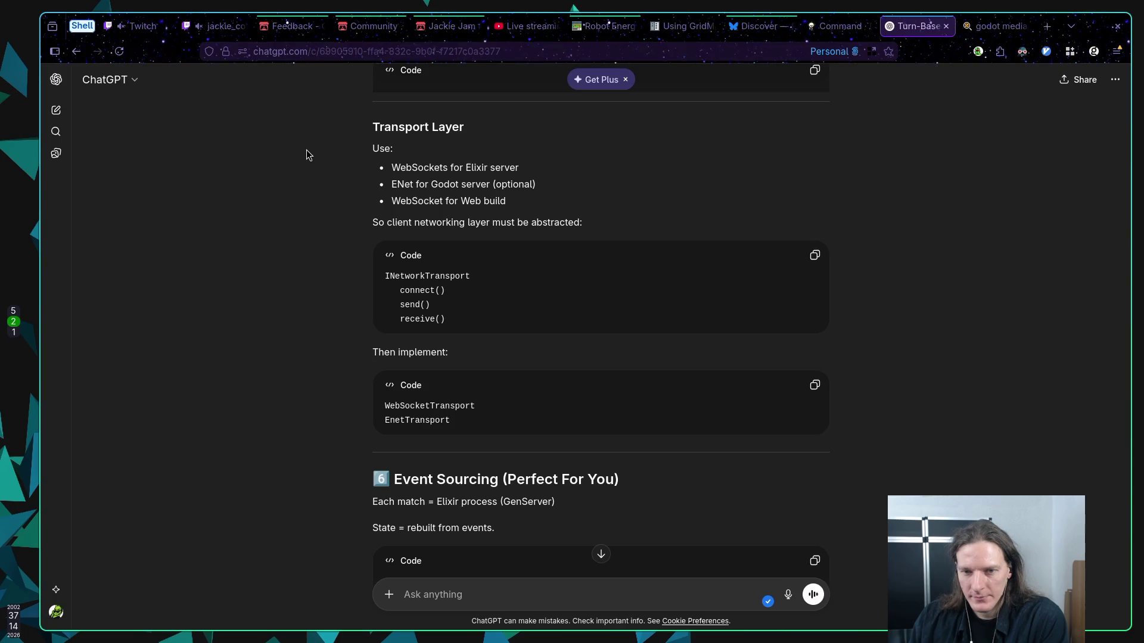
scroll(306, 149, down, 2)
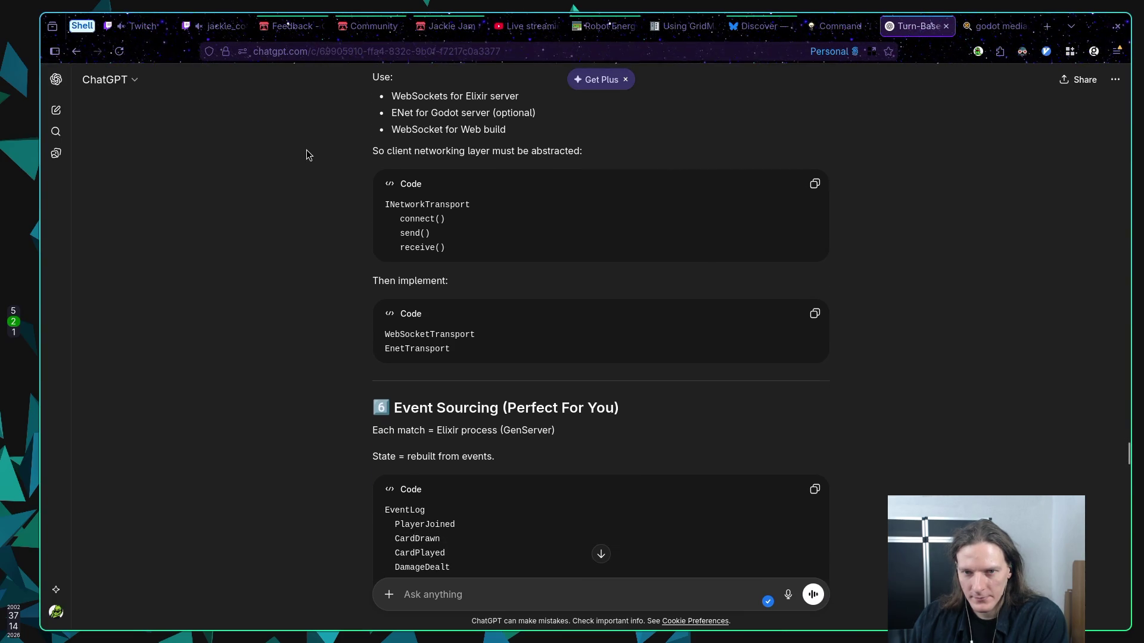
scroll(307, 153, up, 2)
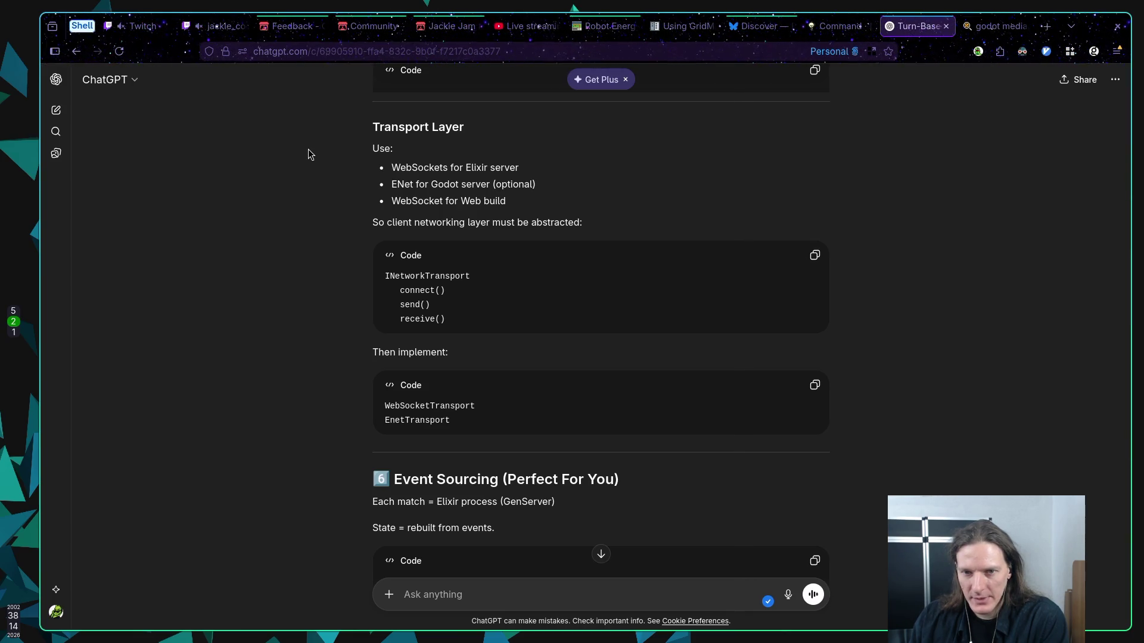
scroll(310, 149, down, 6)
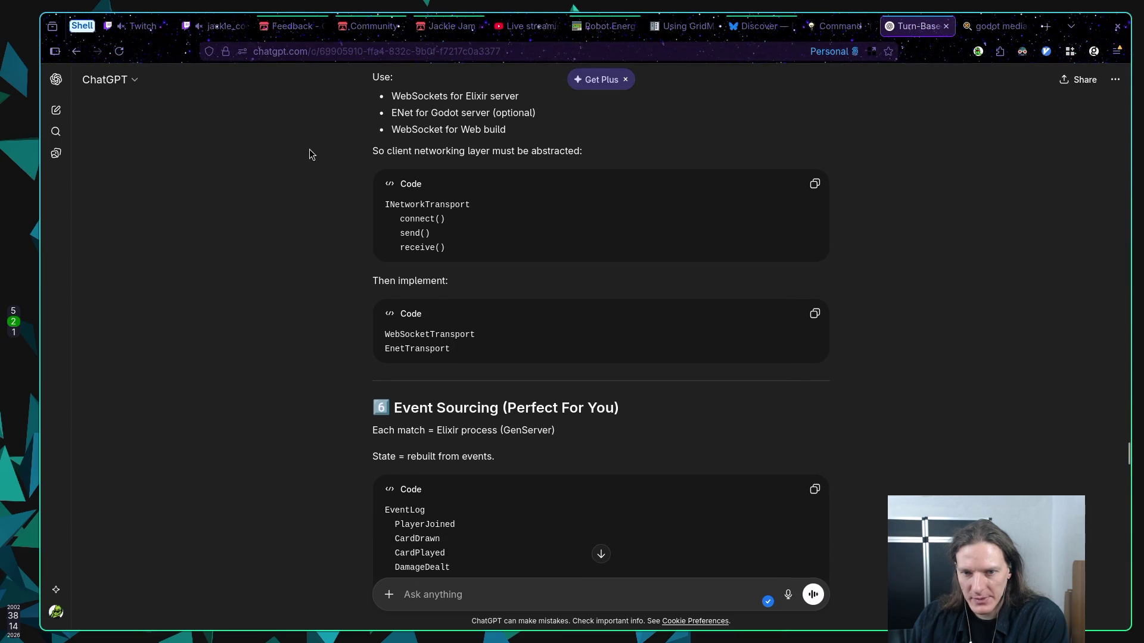
scroll(336, 158, up, 2)
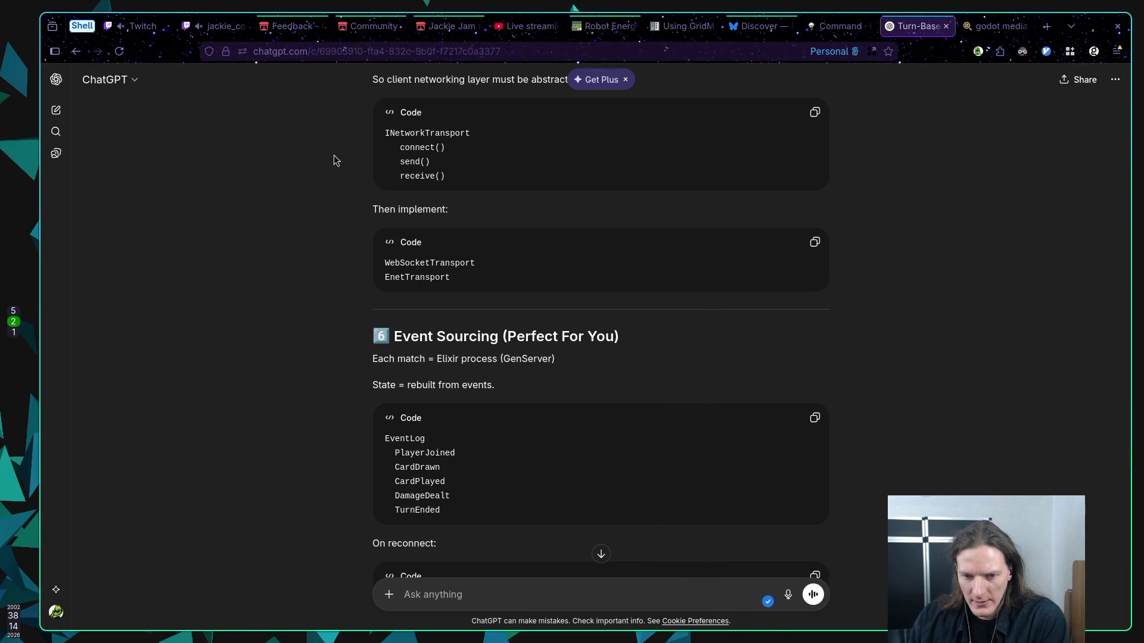
scroll(334, 155, down, 2)
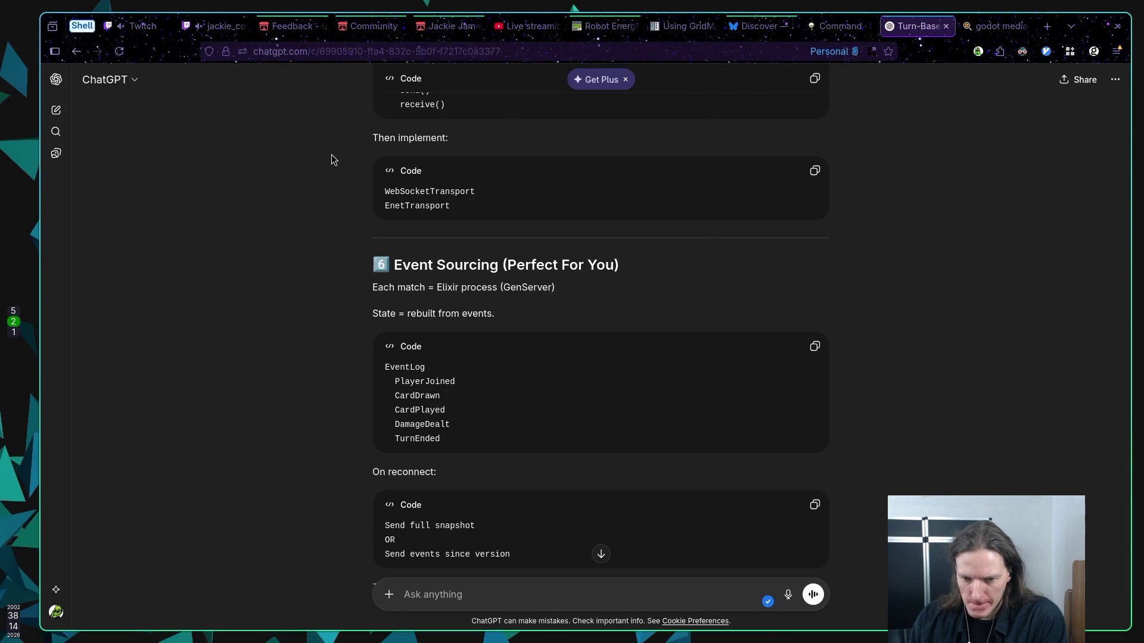
scroll(331, 158, down, 3)
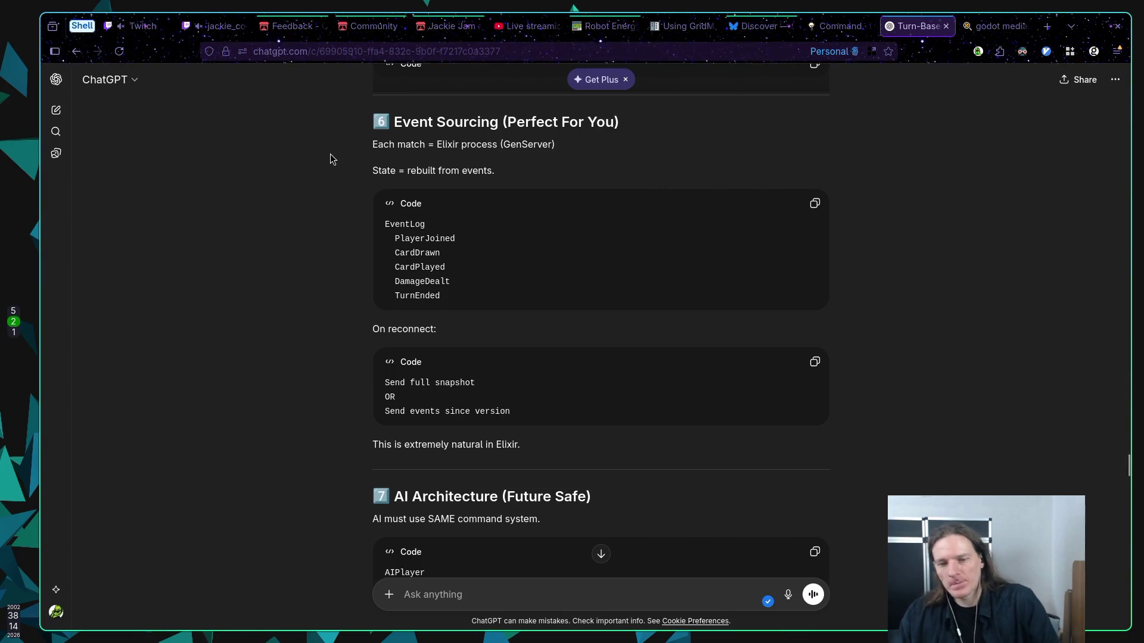
scroll(330, 155, down, 3)
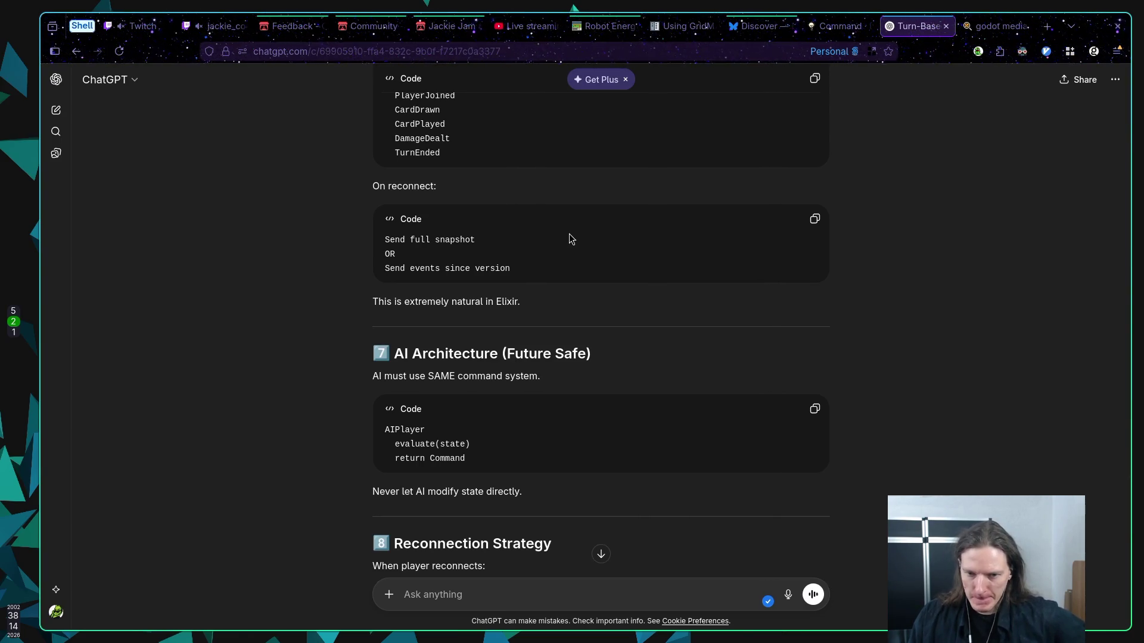
scroll(570, 238, down, 2)
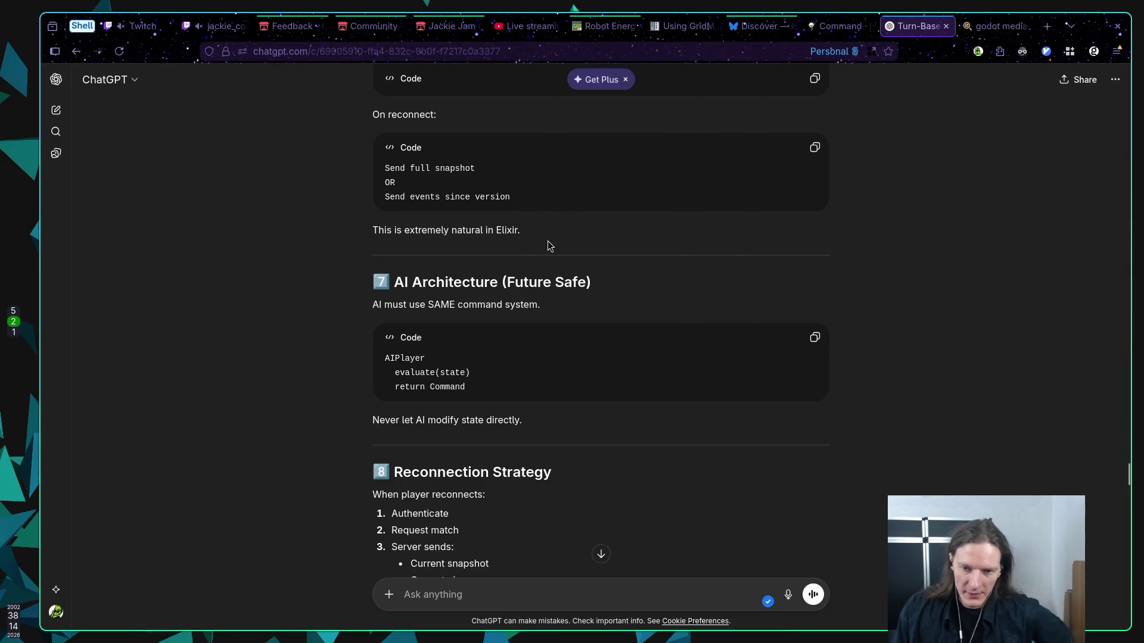
scroll(619, 256, down, 4)
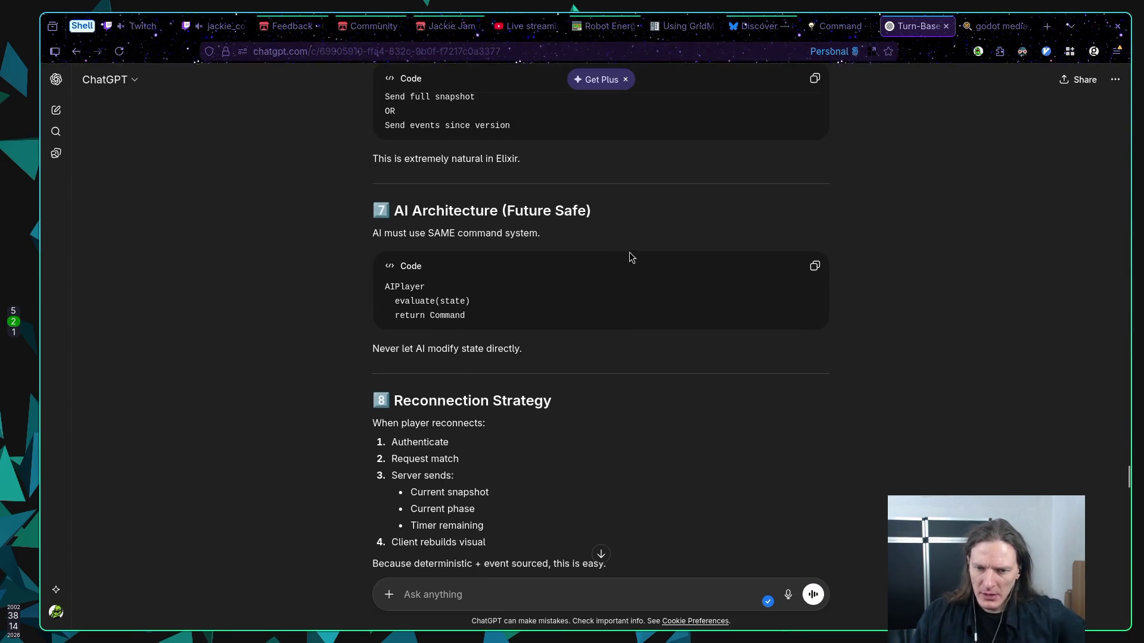
scroll(658, 236, down, 4)
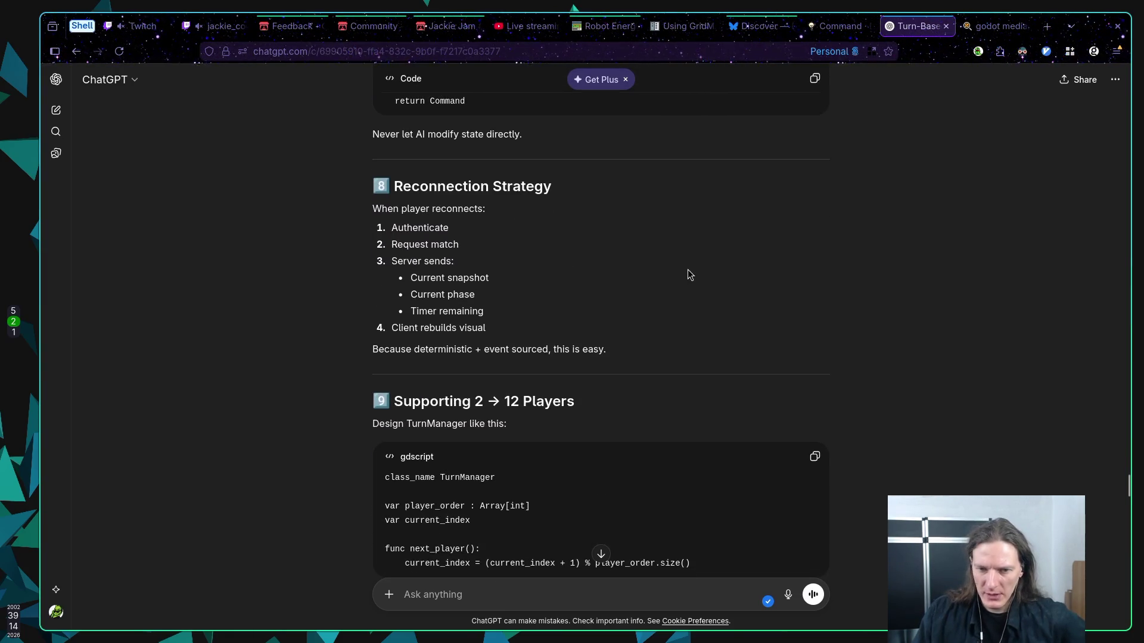
scroll(692, 273, down, 4)
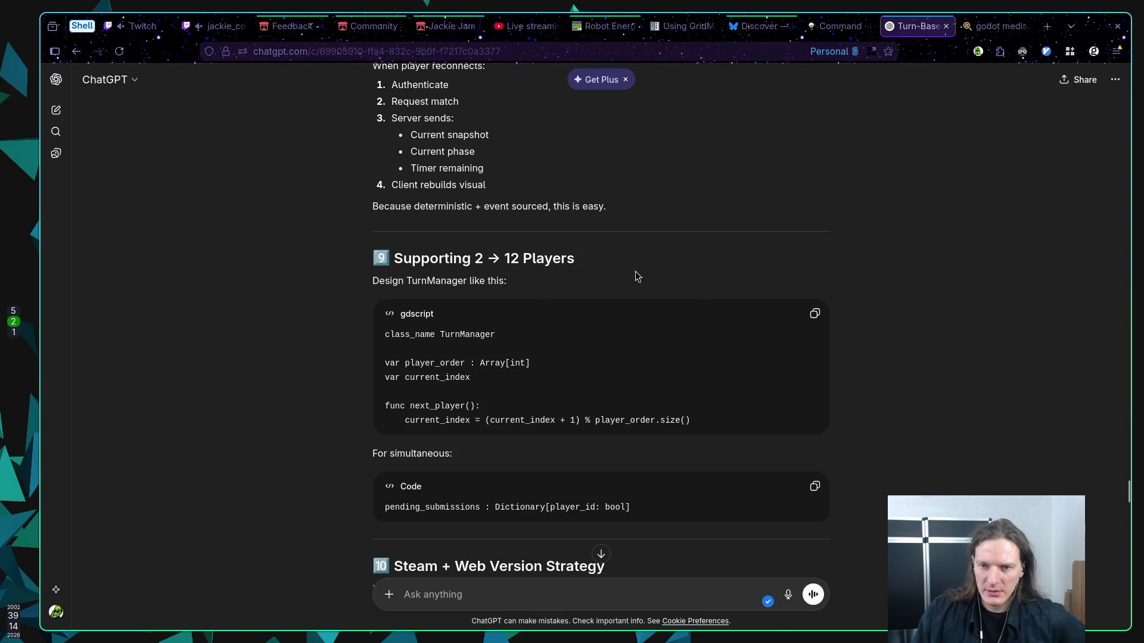
drag(471, 260, 617, 265)
click(617, 266)
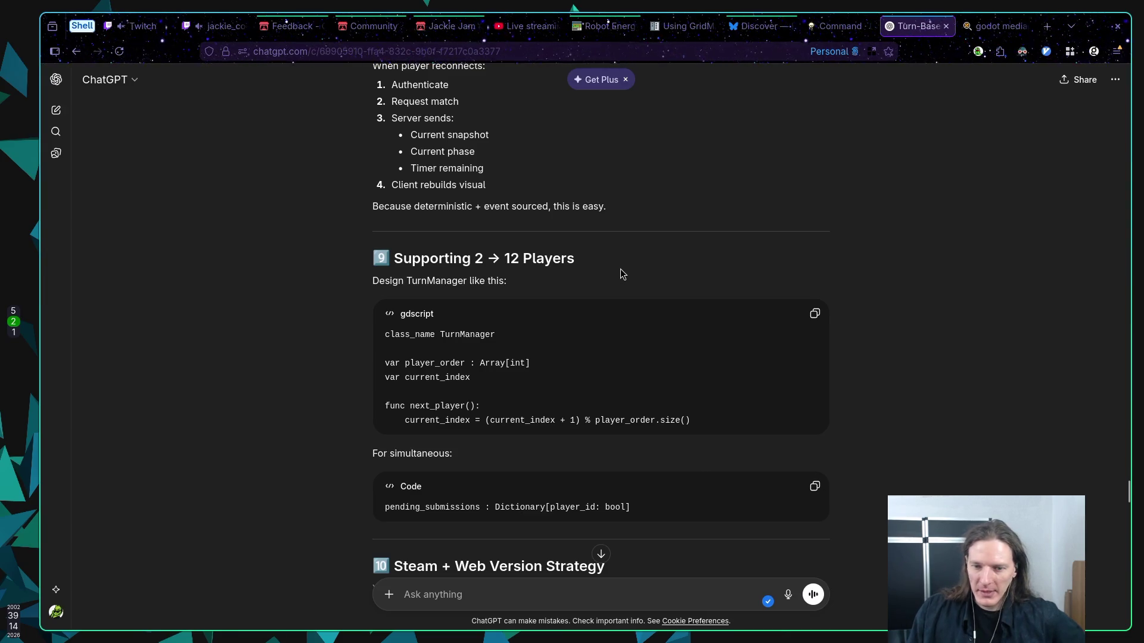
scroll(620, 268, down, 3)
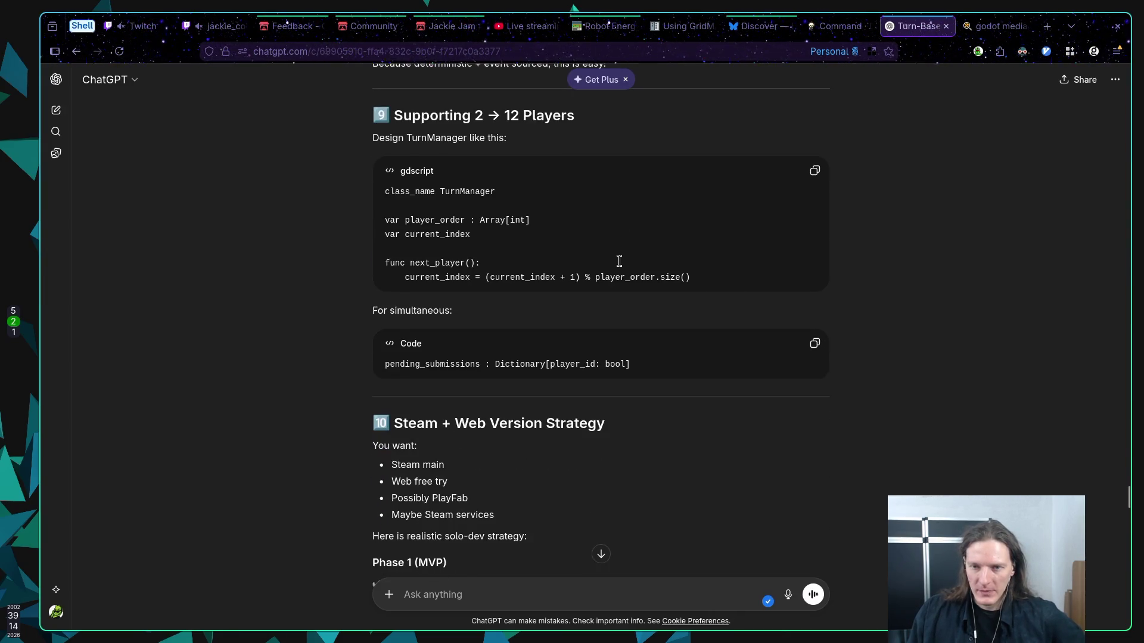
scroll(619, 261, up, 1)
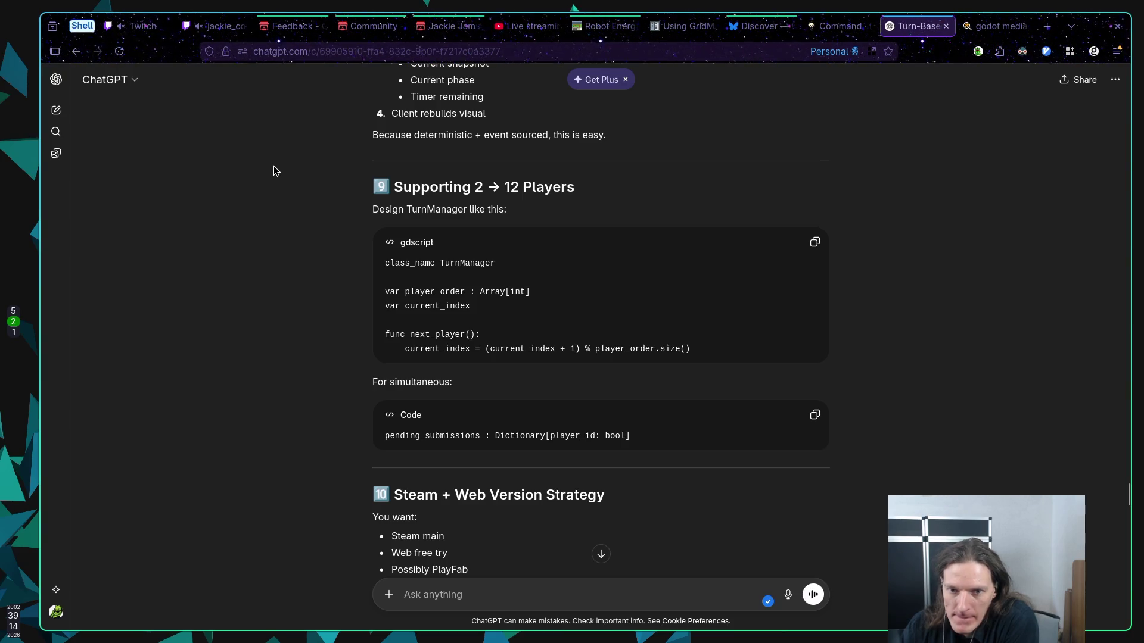
scroll(273, 168, down, 3)
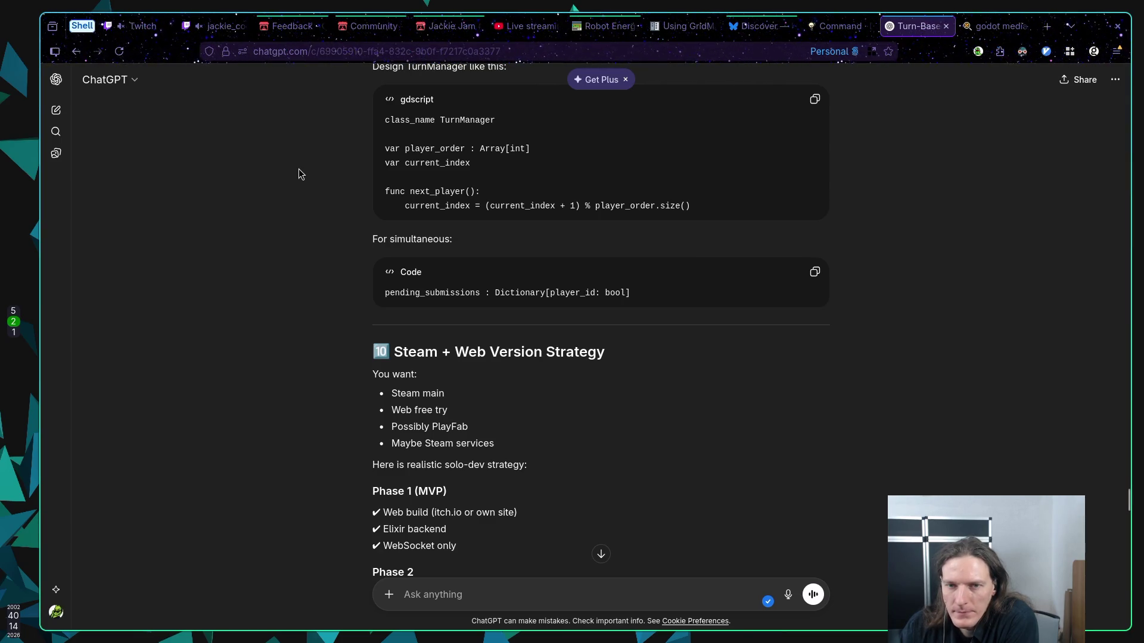
scroll(299, 173, up, 2)
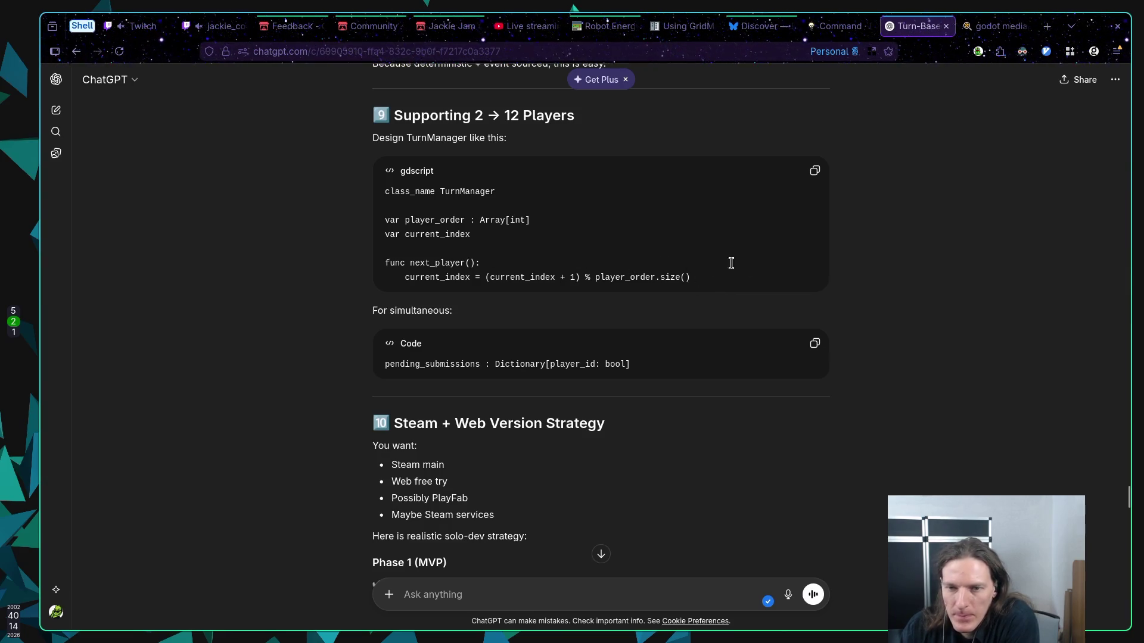
Copy the TurnManager player_order, current_index and next_player() code and move to the Neovim workspace
mouse_move(689, 277)
mouse_down()
mouse_move(426, 243)
mouse_move(380, 224)
mouse_up()
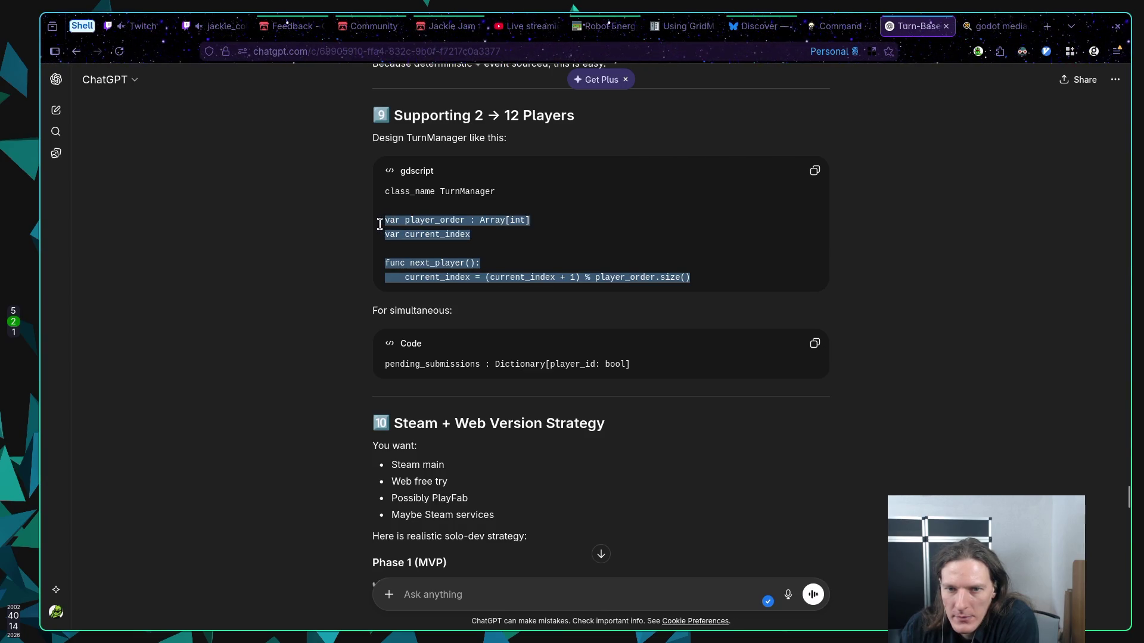
right_click(426, 230)
click(461, 245)
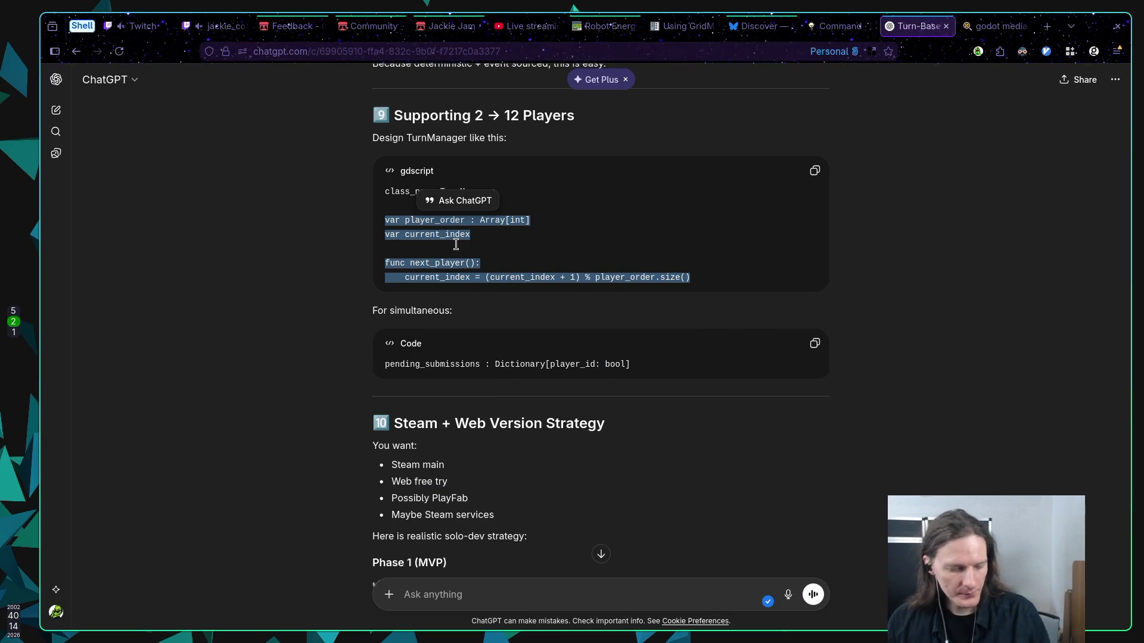
key(super+1)
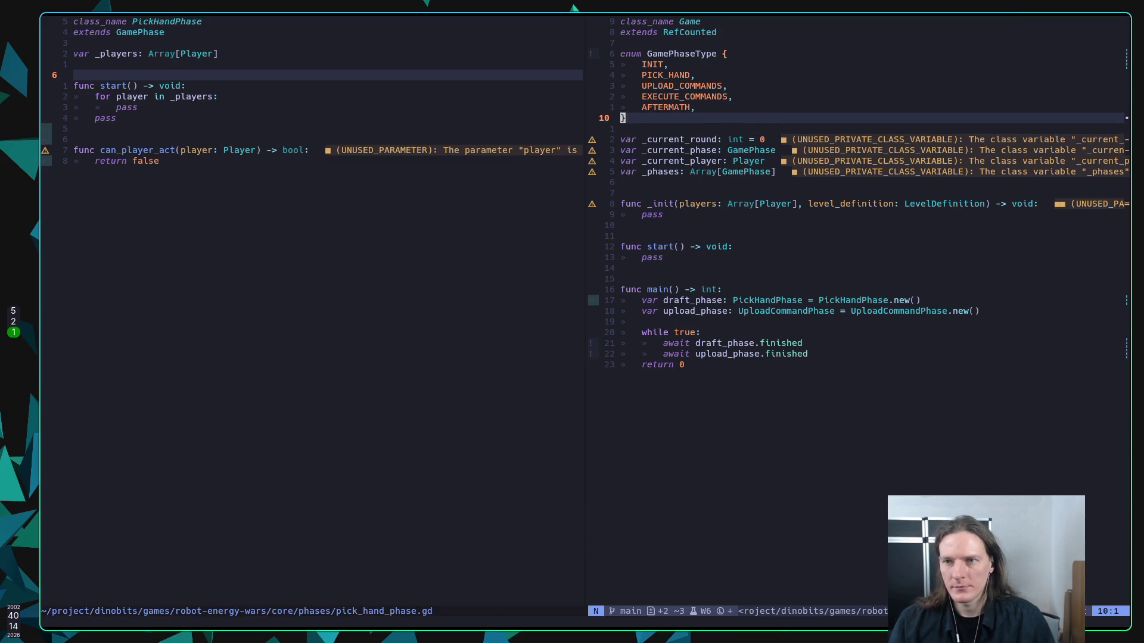
Open turn_manager.gd and paste the player_order snippet above wait_all, undoing a misplaced paste
key(ctrl+h)
key(space)
key(space)
text(tur)
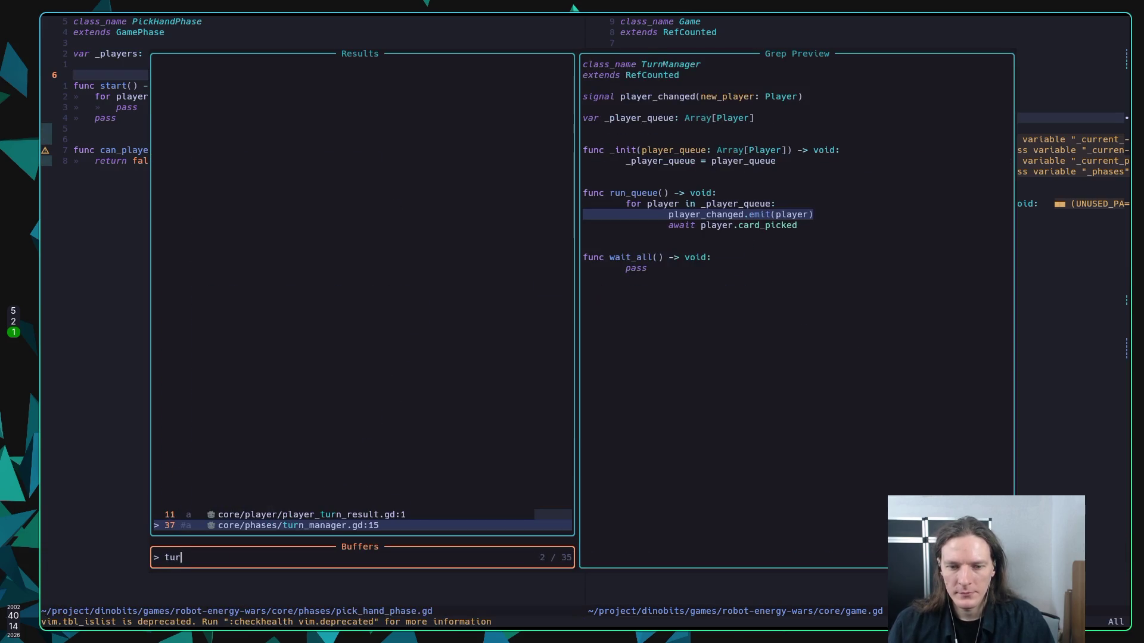
key(Return)
key(j)
key(j)
key(j)
key(j)
key(w)
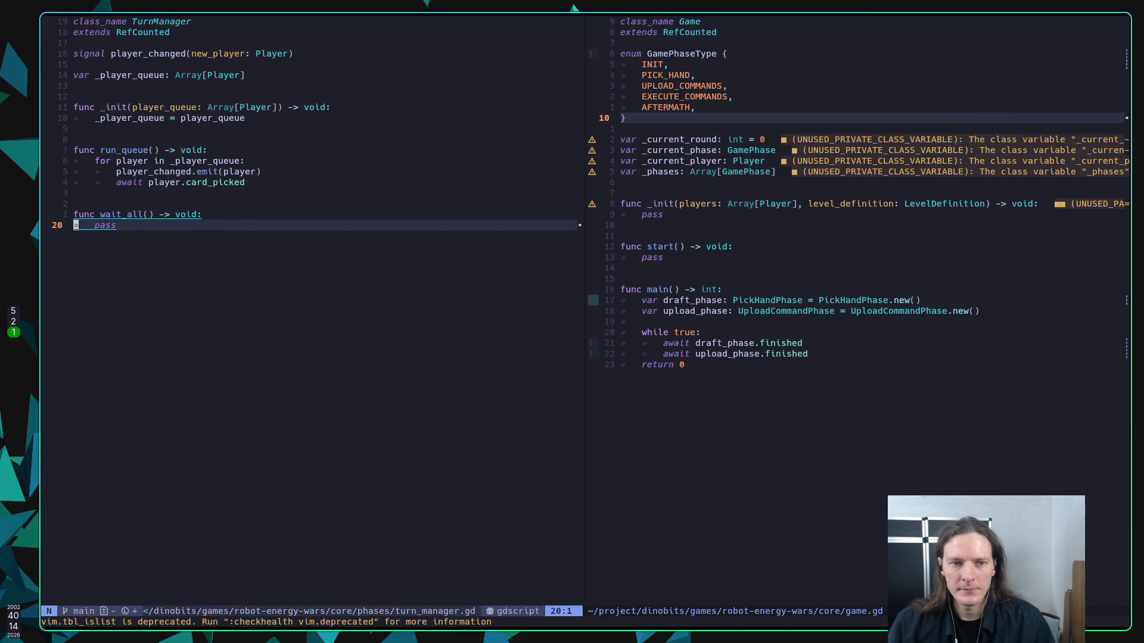
key(shift+p)
key(u)
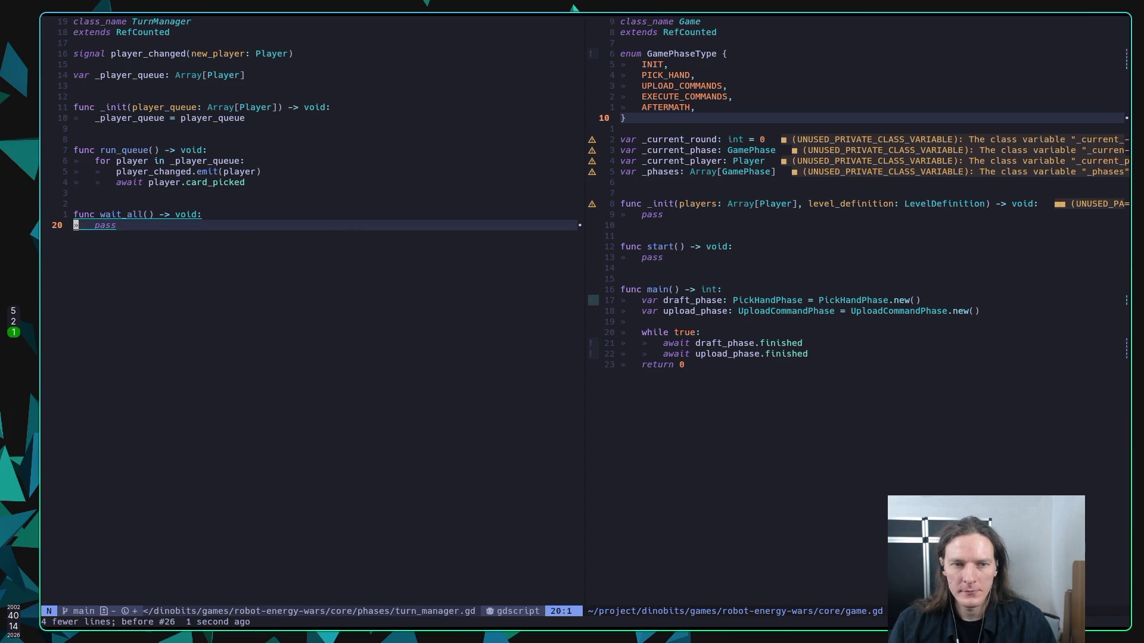
key(k)
key(k)
key(shift+v)
key(p)
Insert a line below current_index, save turn_manager.gd with :w, and return to ChatGPT
key(j)
key(j)
key(j)
key(o)
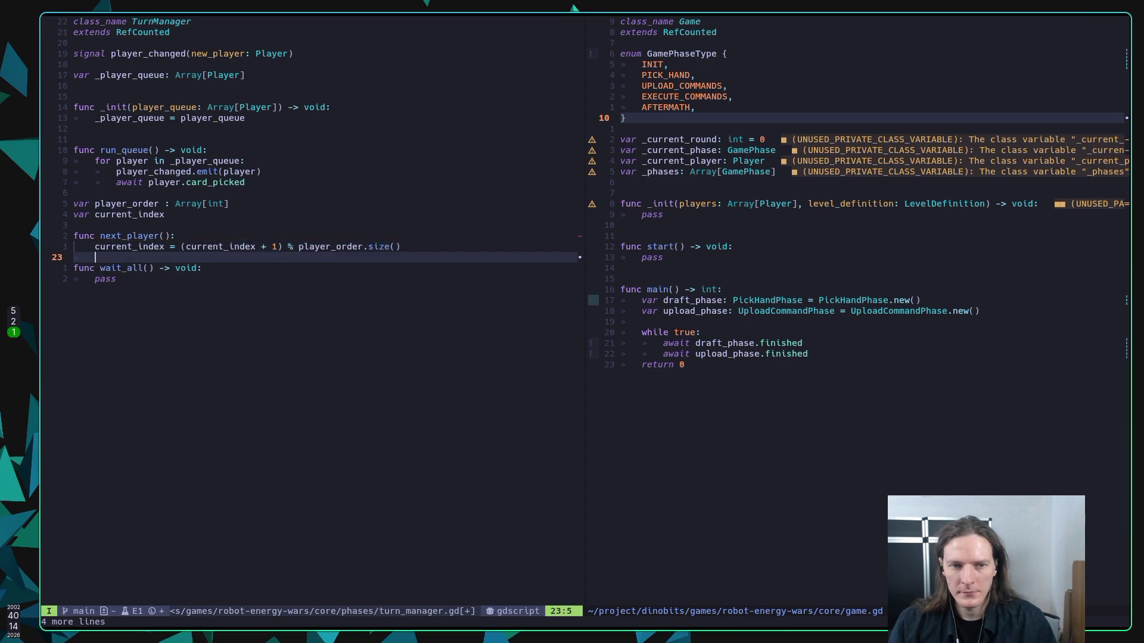
key(Escape)
text(:w)
key(Return)
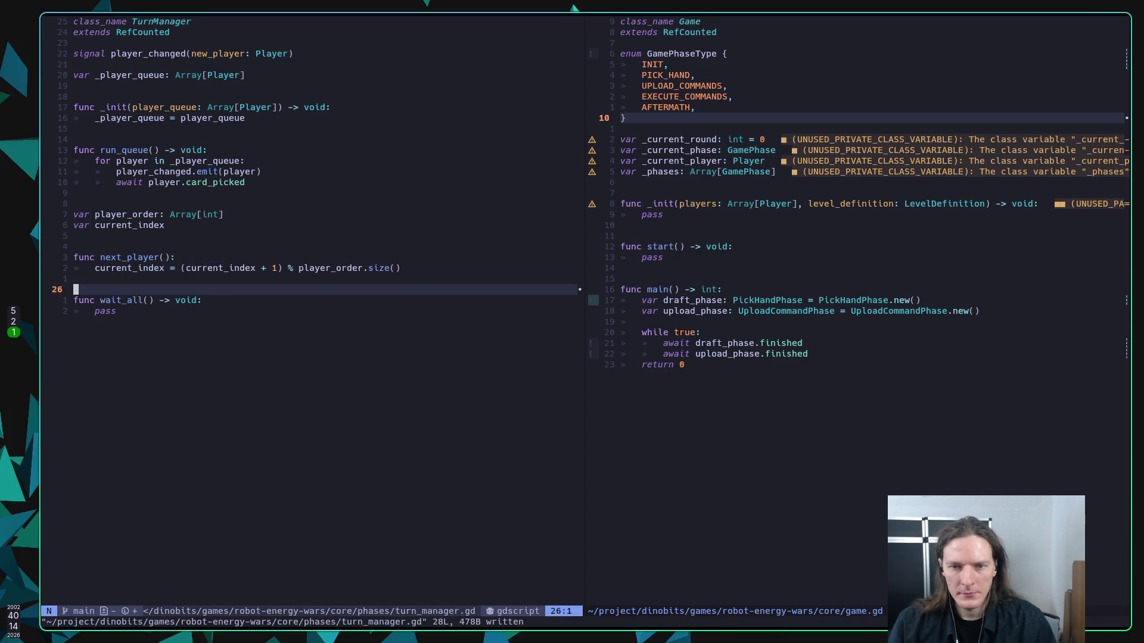
key(k)
key(k)
key(k)
key(k)
key(k)
key(k)
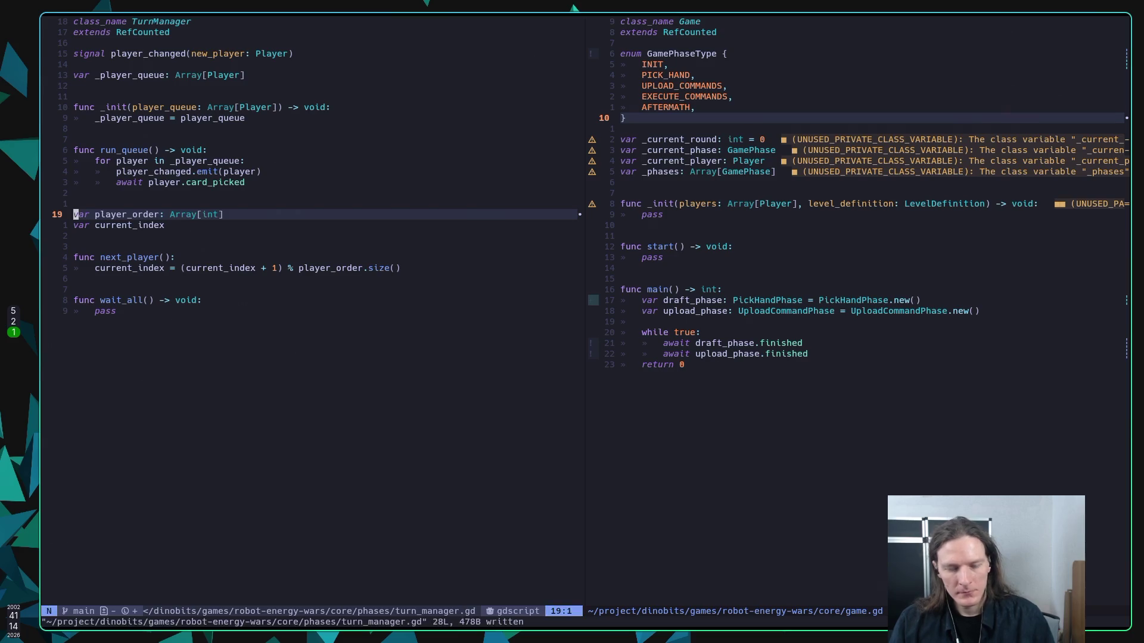
key(super+2)
key(super+1)
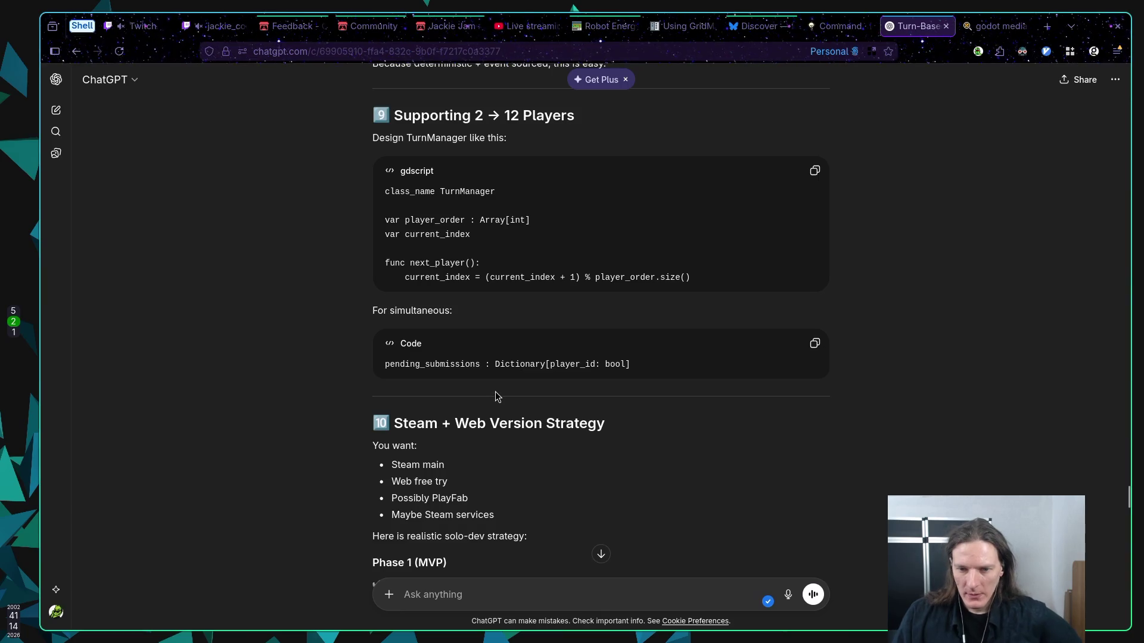
scroll(511, 392, down, 2)
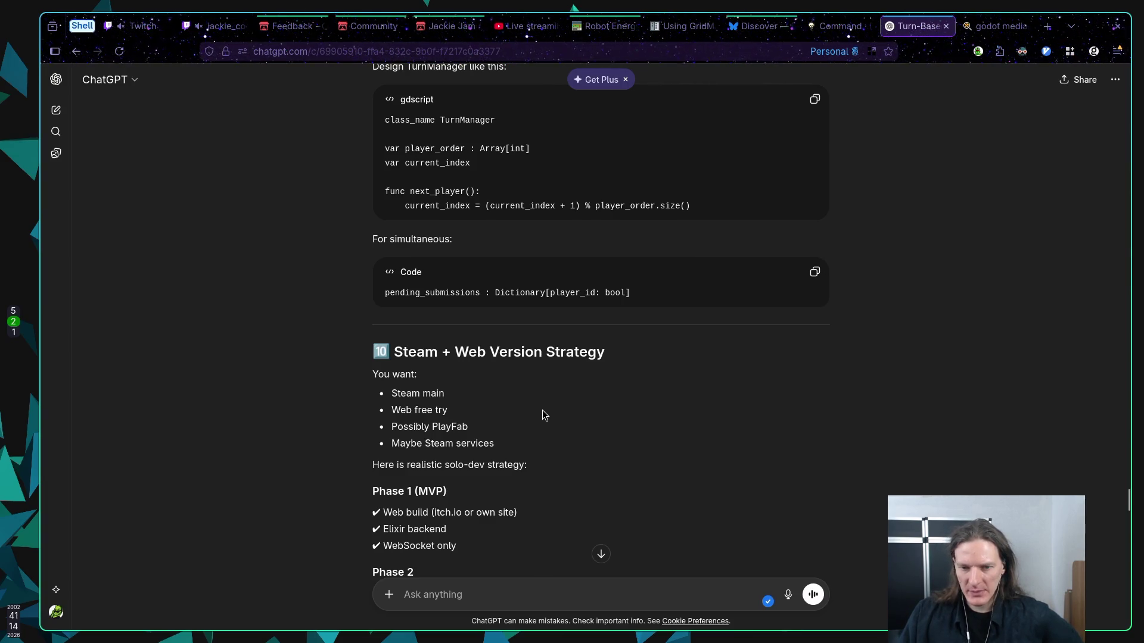
scroll(554, 414, down, 2)
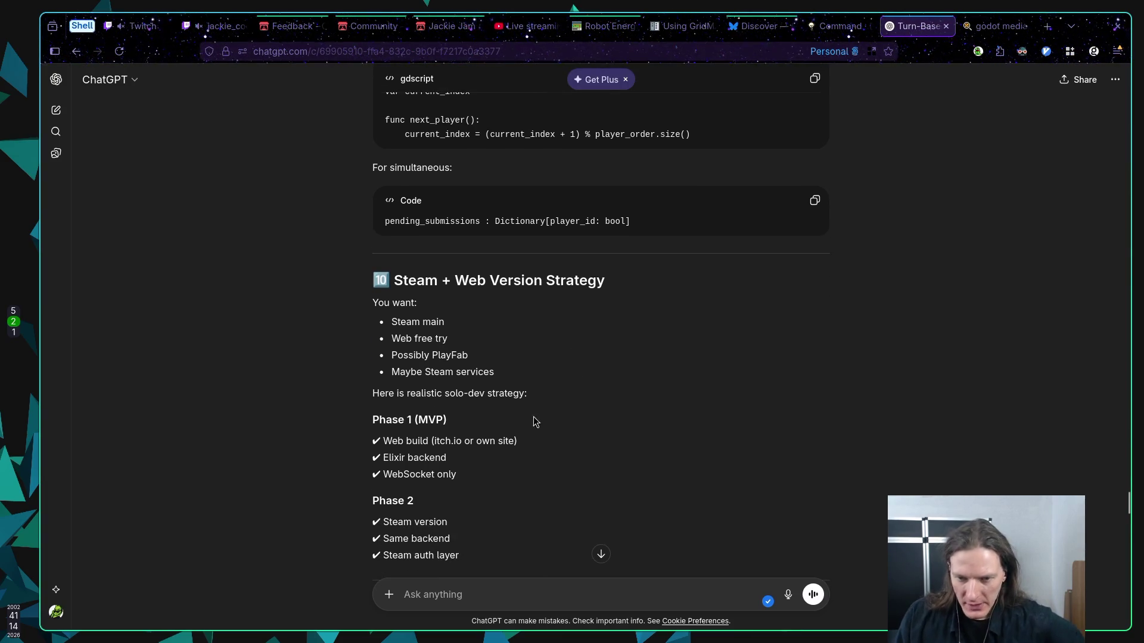
drag(447, 394, 529, 394)
click(590, 413)
scroll(593, 403, down, 2)
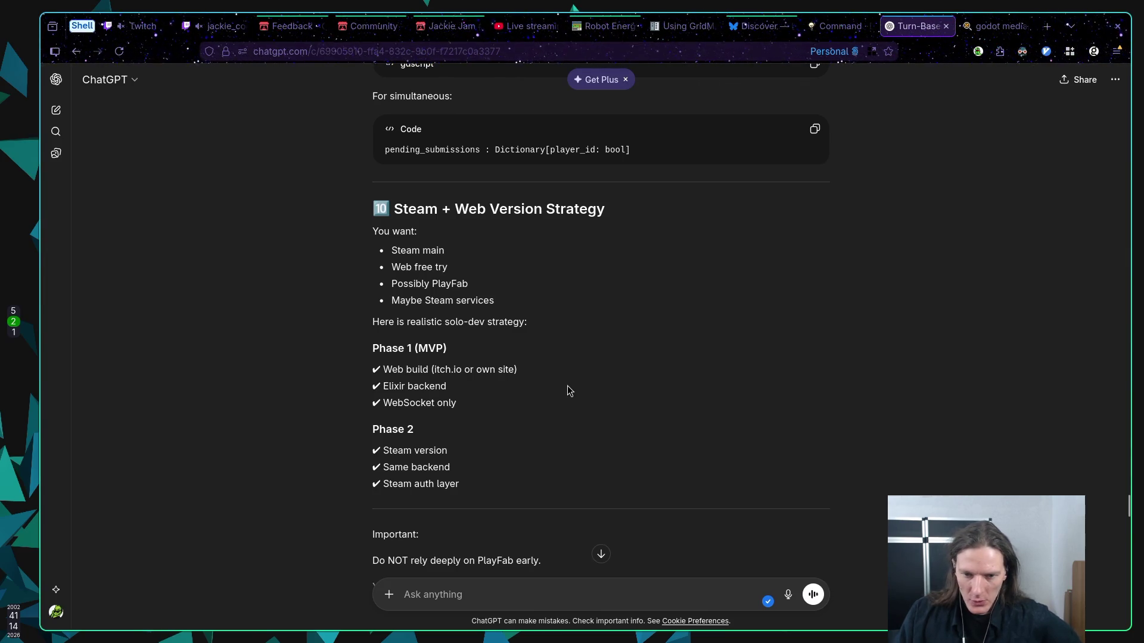
scroll(568, 384, down, 2)
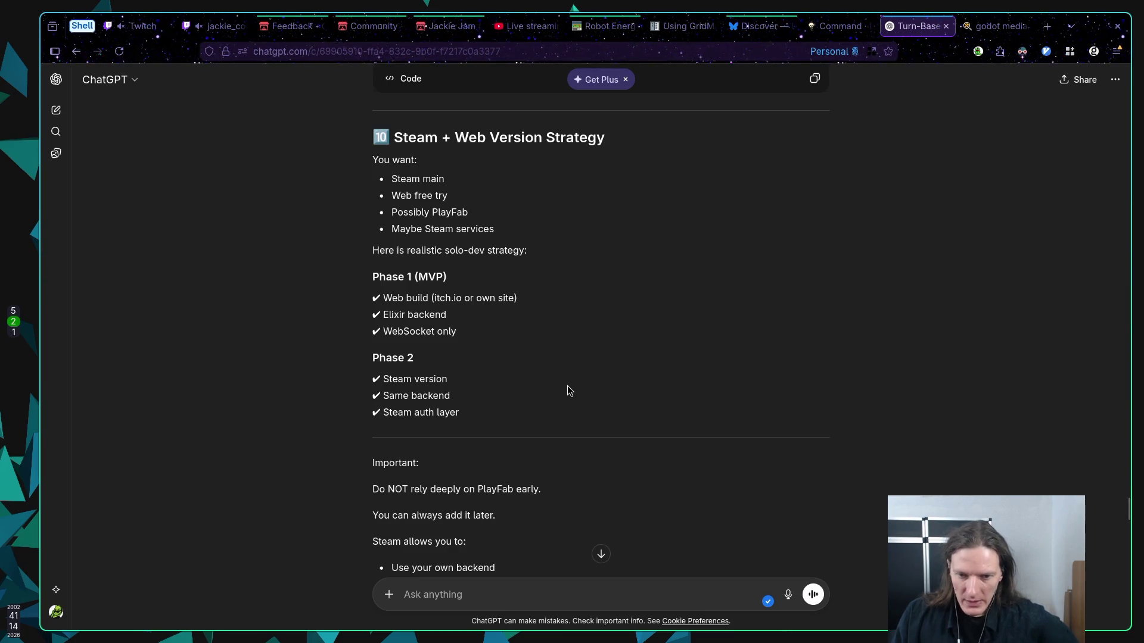
scroll(566, 386, down, 2)
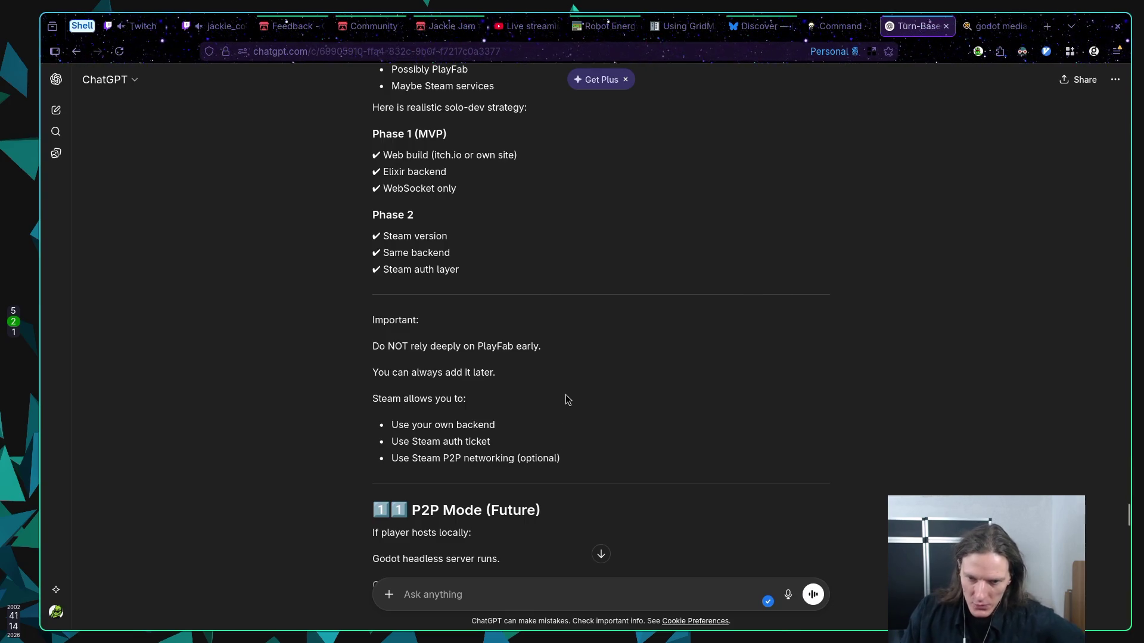
scroll(573, 393, down, 3)
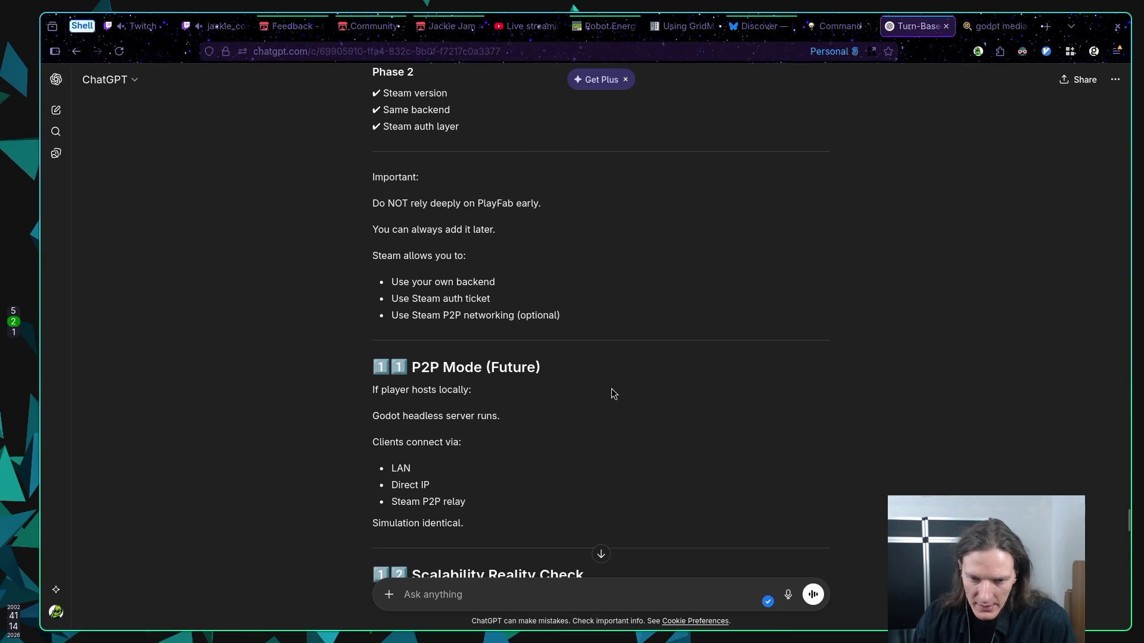
scroll(612, 388, down, 3)
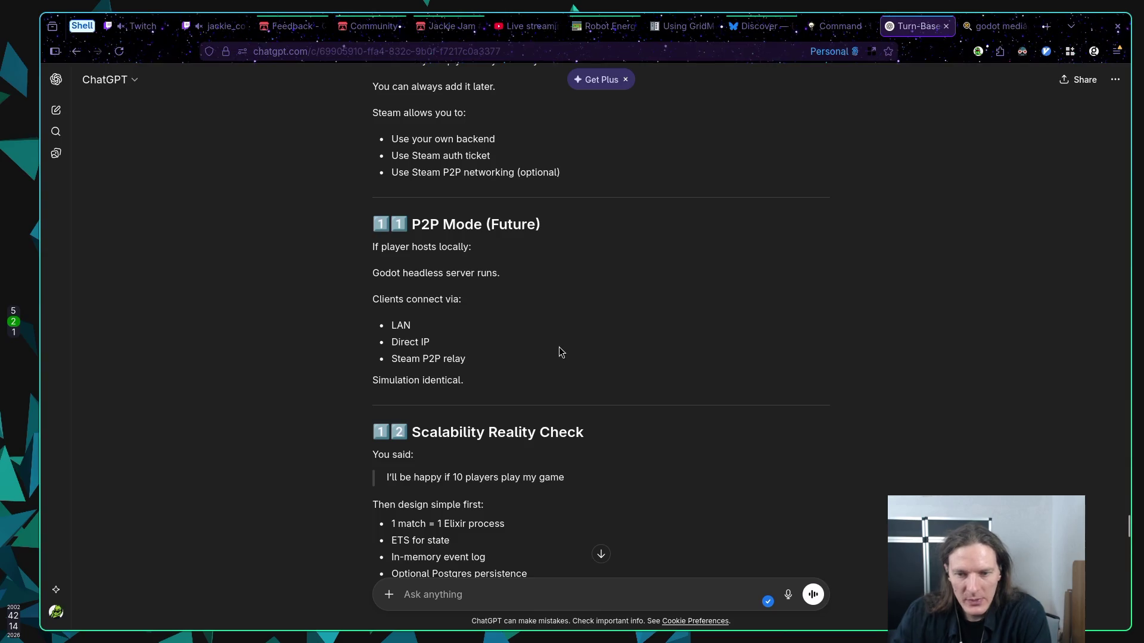
scroll(582, 317, down, 3)
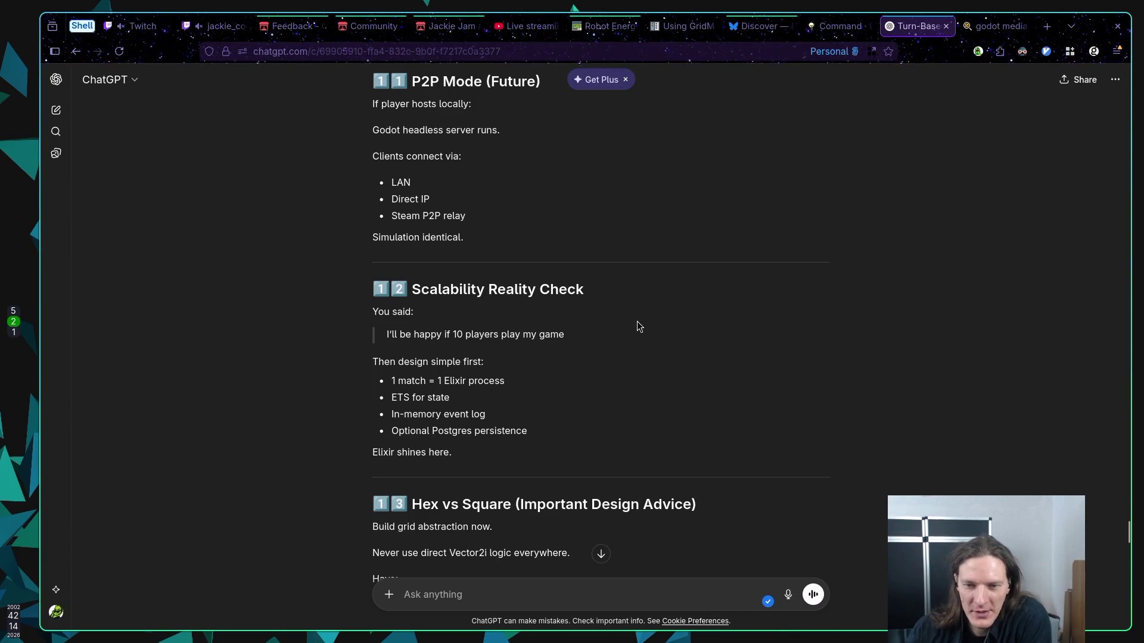
triple_click(503, 387)
click(516, 393)
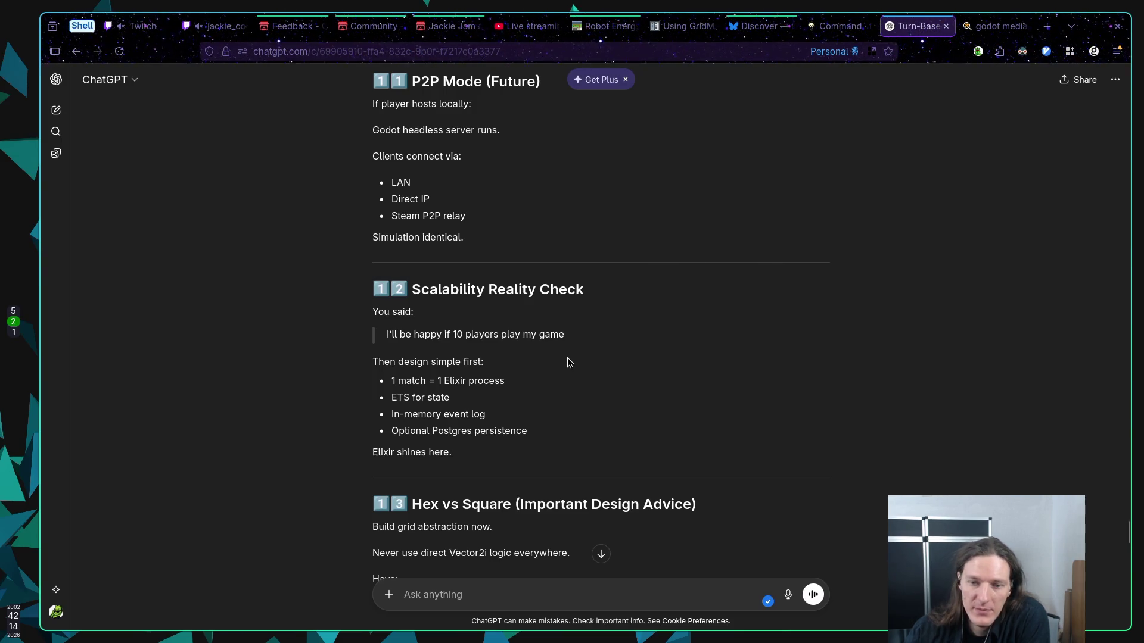
scroll(566, 360, down, 2)
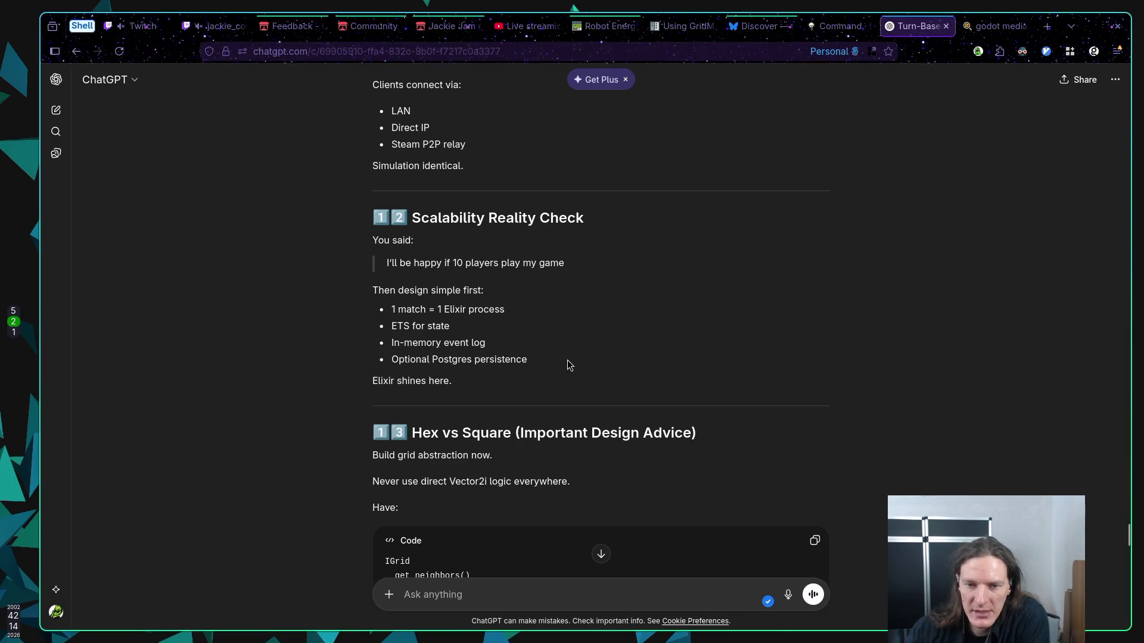
scroll(567, 360, down, 3)
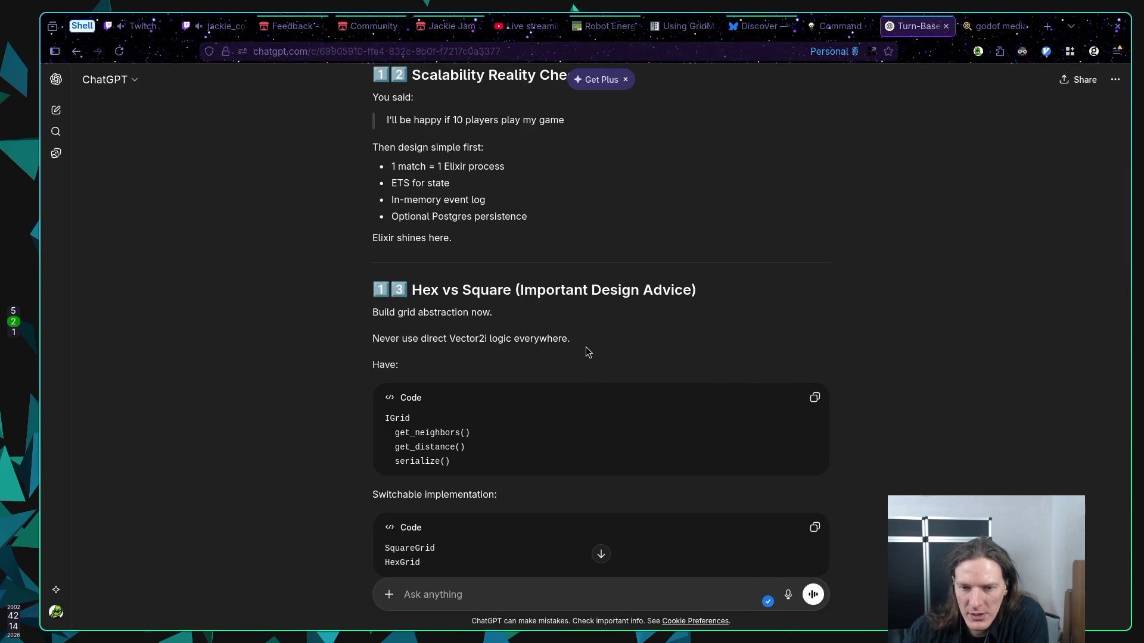
drag(423, 339, 575, 340)
click(607, 357)
scroll(621, 357, down, 1)
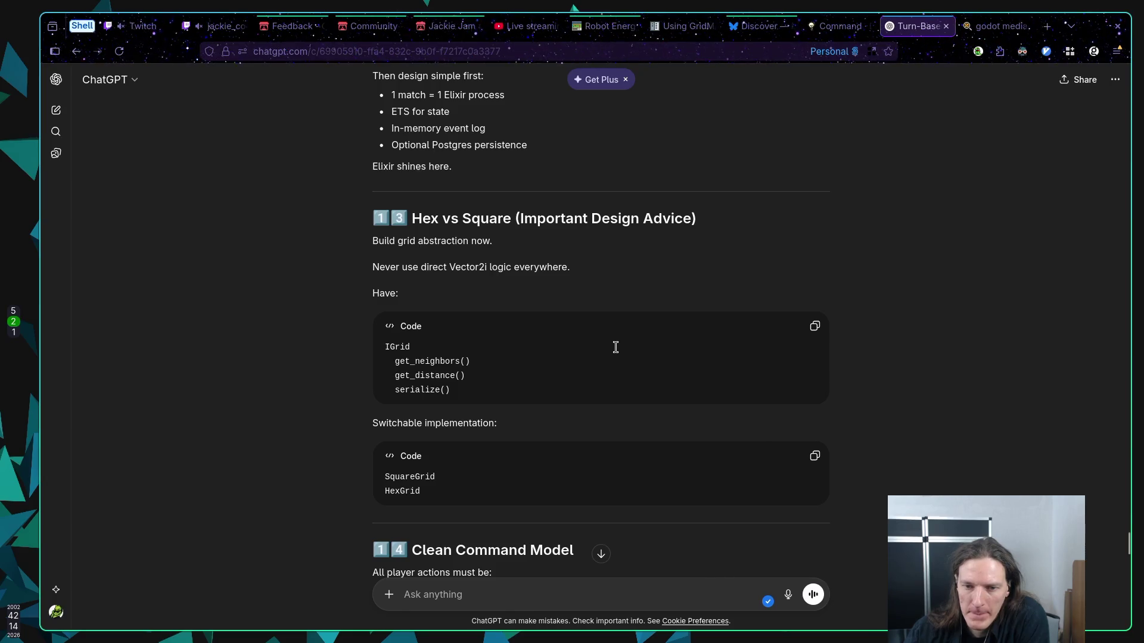
scroll(617, 347, down, 1)
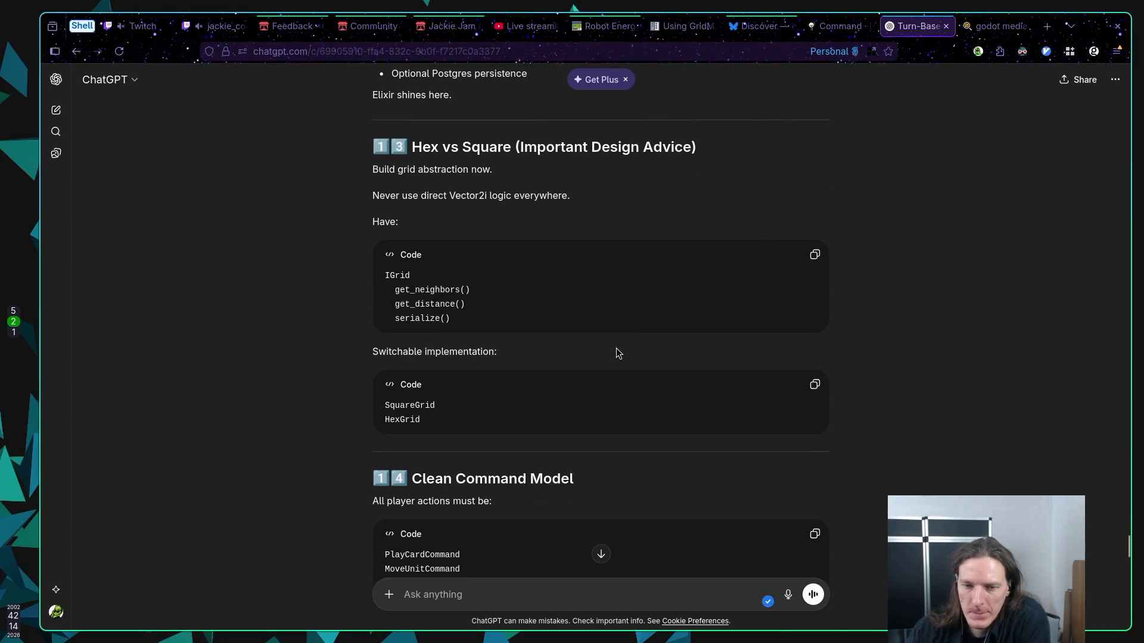
scroll(616, 348, down, 1)
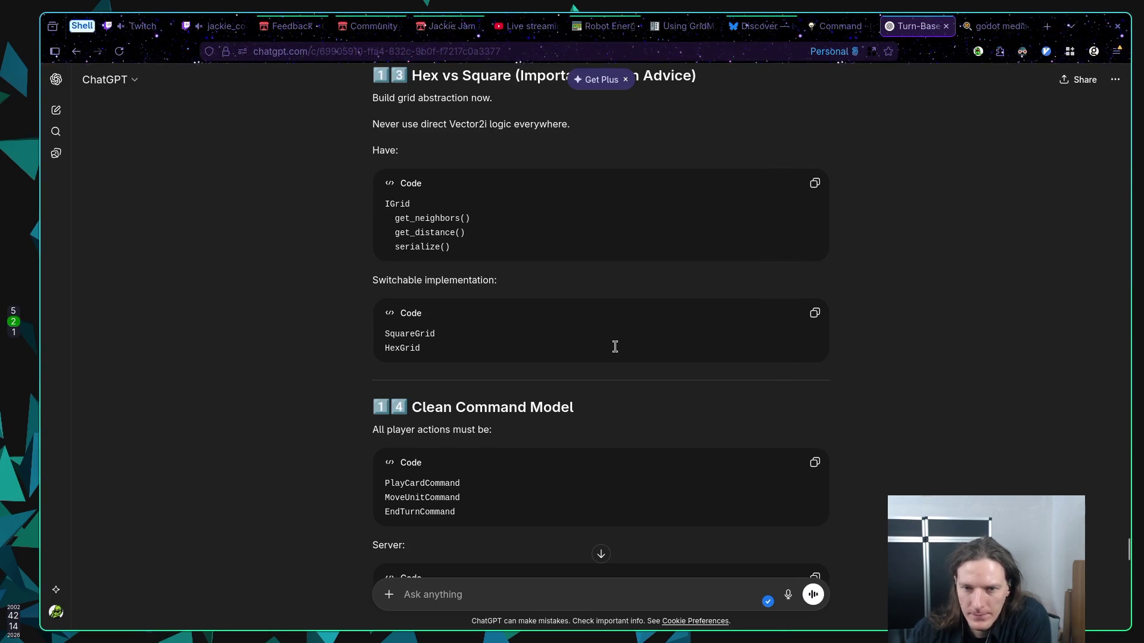
scroll(616, 349, down, 1)
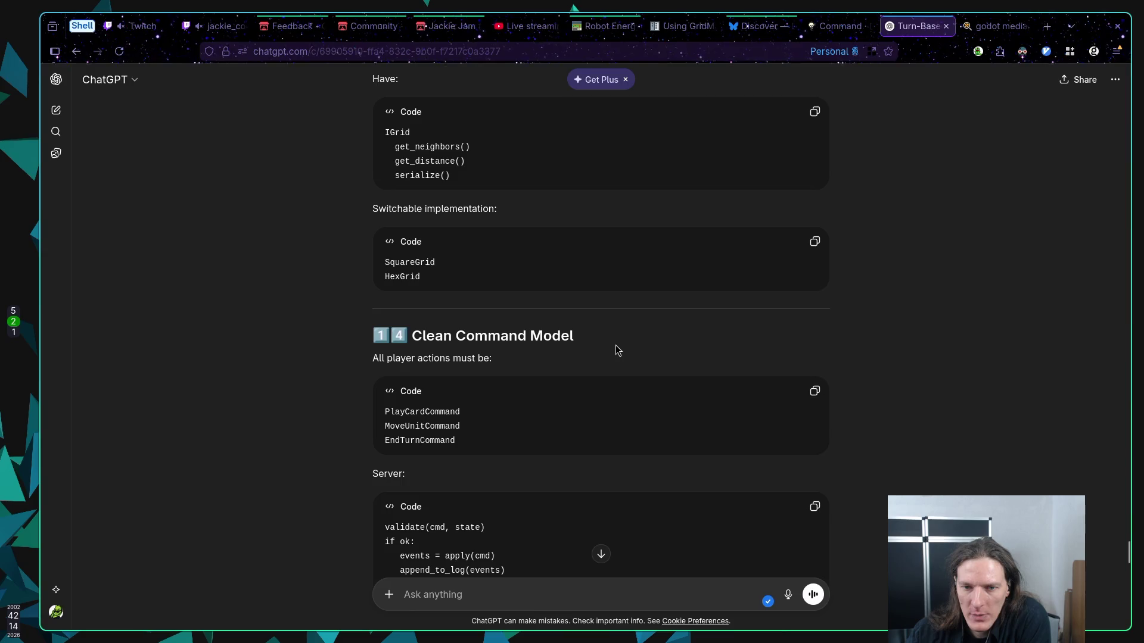
scroll(616, 346, down, 1)
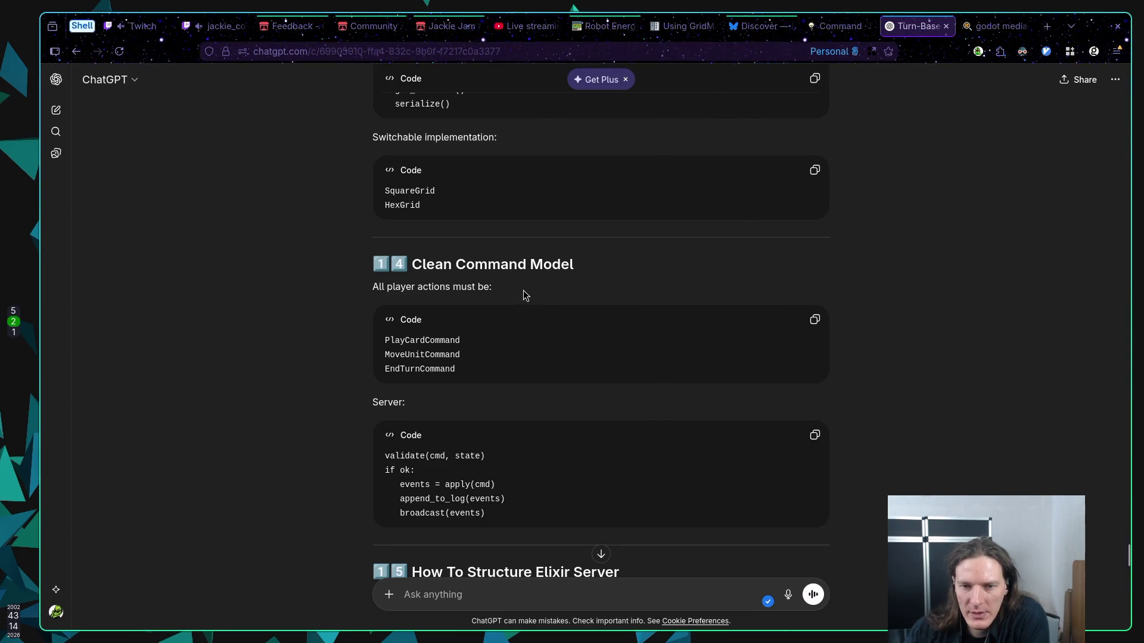
scroll(523, 287, down, 2)
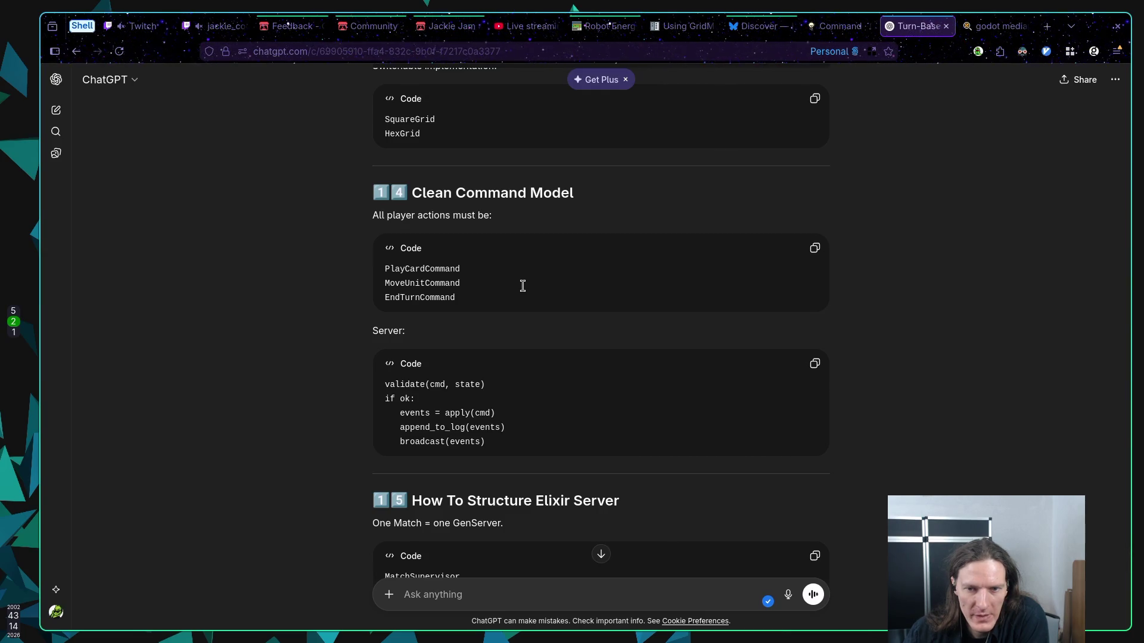
scroll(523, 286, down, 2)
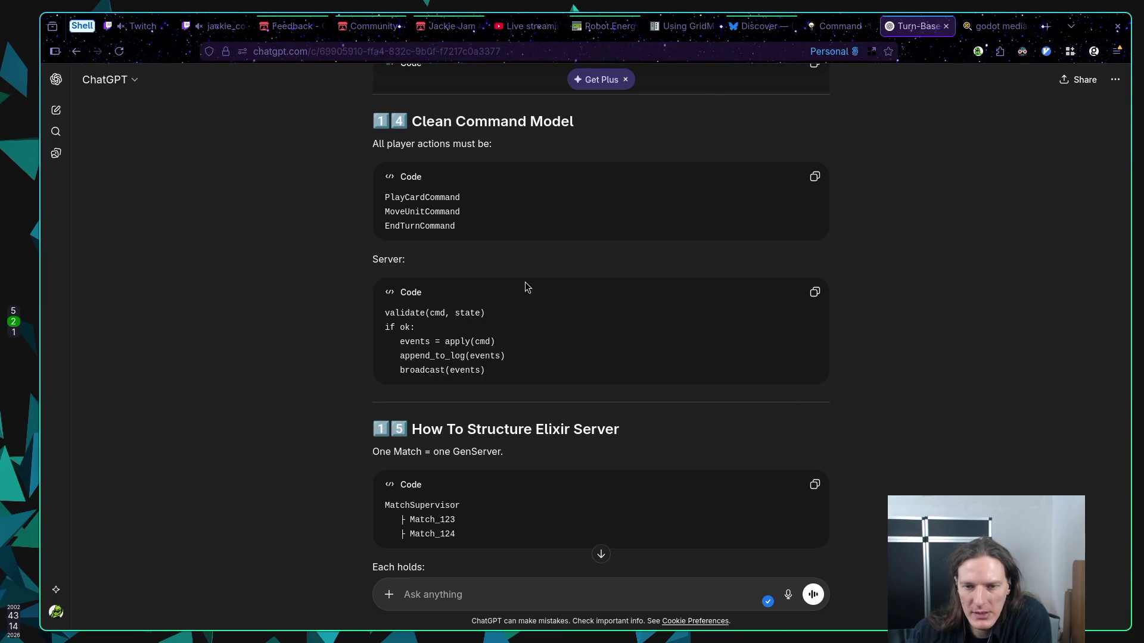
scroll(523, 284, down, 2)
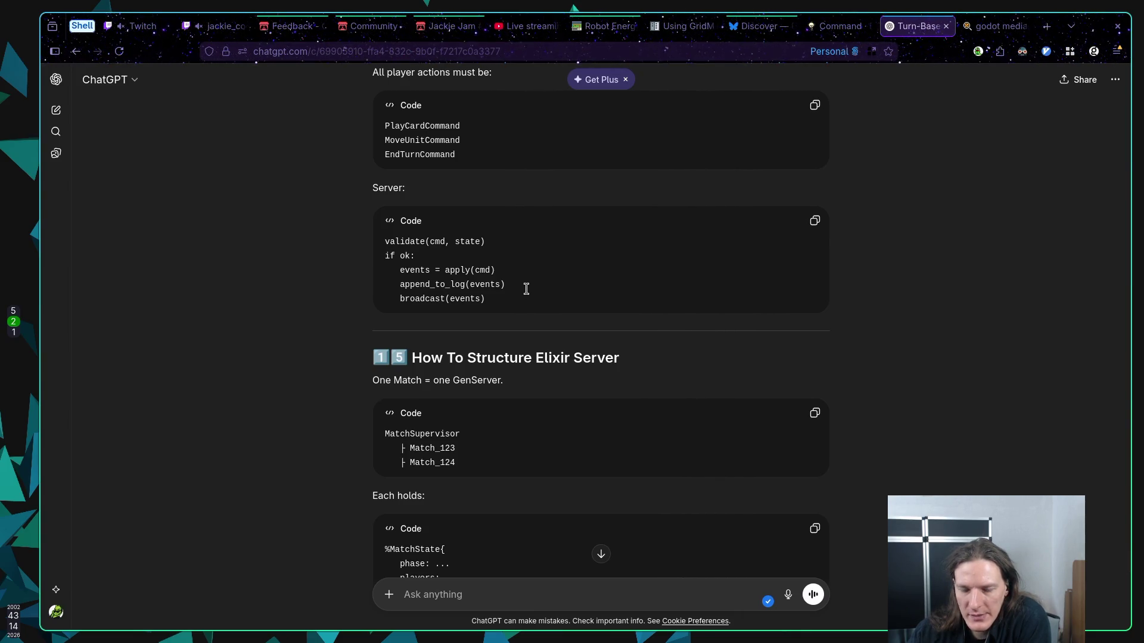
scroll(527, 287, down, 2)
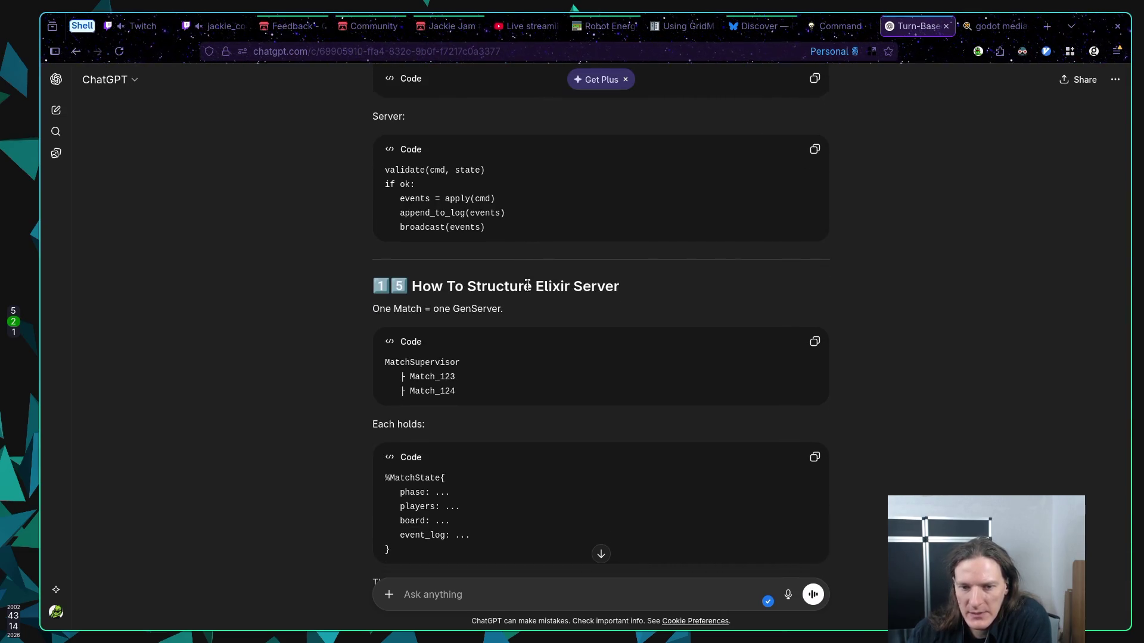
scroll(527, 286, down, 2)
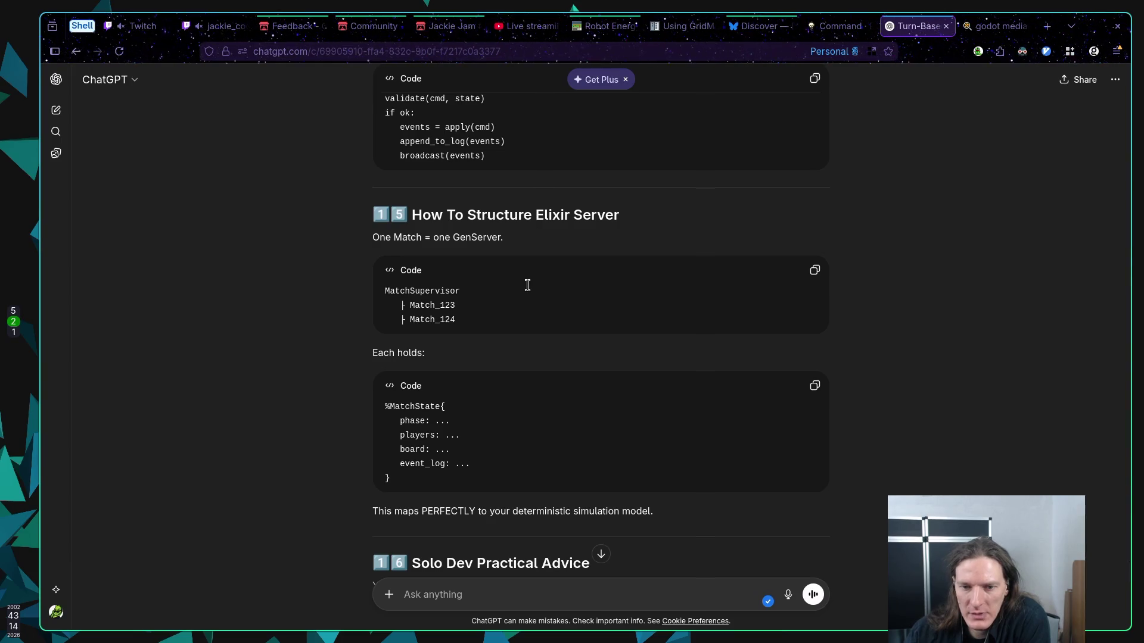
scroll(528, 286, down, 1)
scroll(528, 284, down, 5)
scroll(528, 285, up, 10)
scroll(522, 291, down, 8)
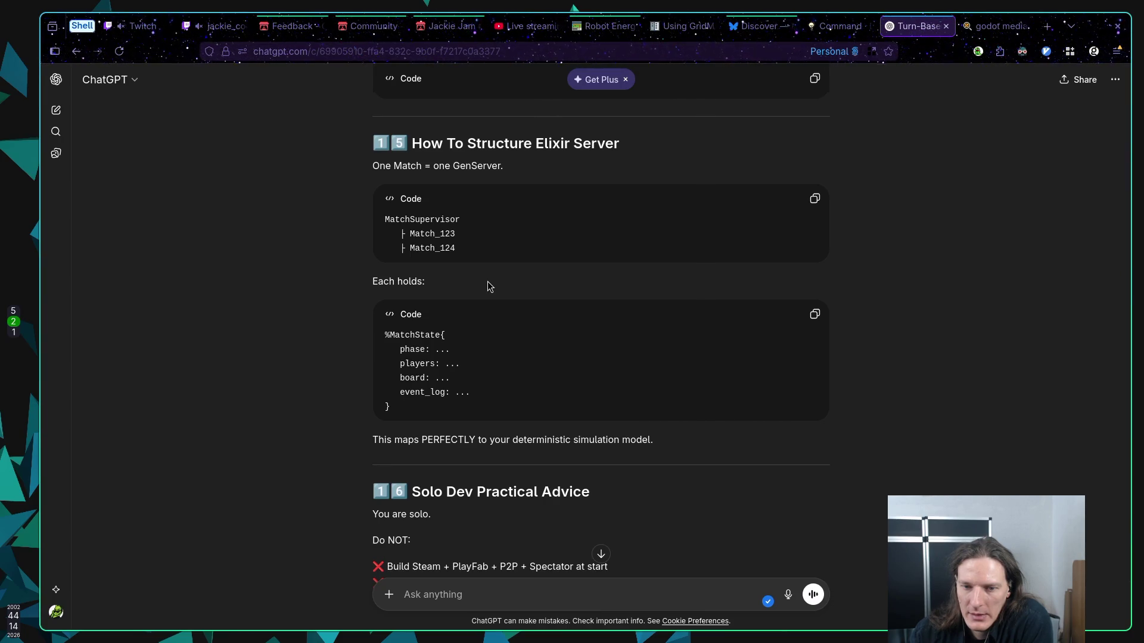
scroll(488, 281, down, 2)
scroll(484, 283, down, 3)
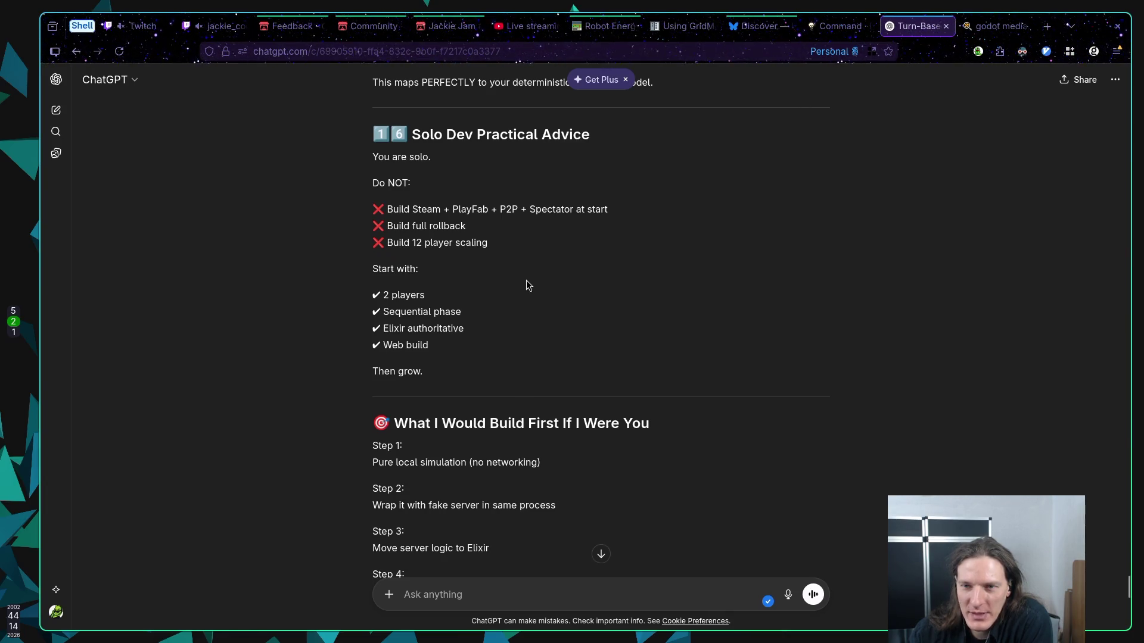
drag(375, 209, 545, 209)
click(593, 220)
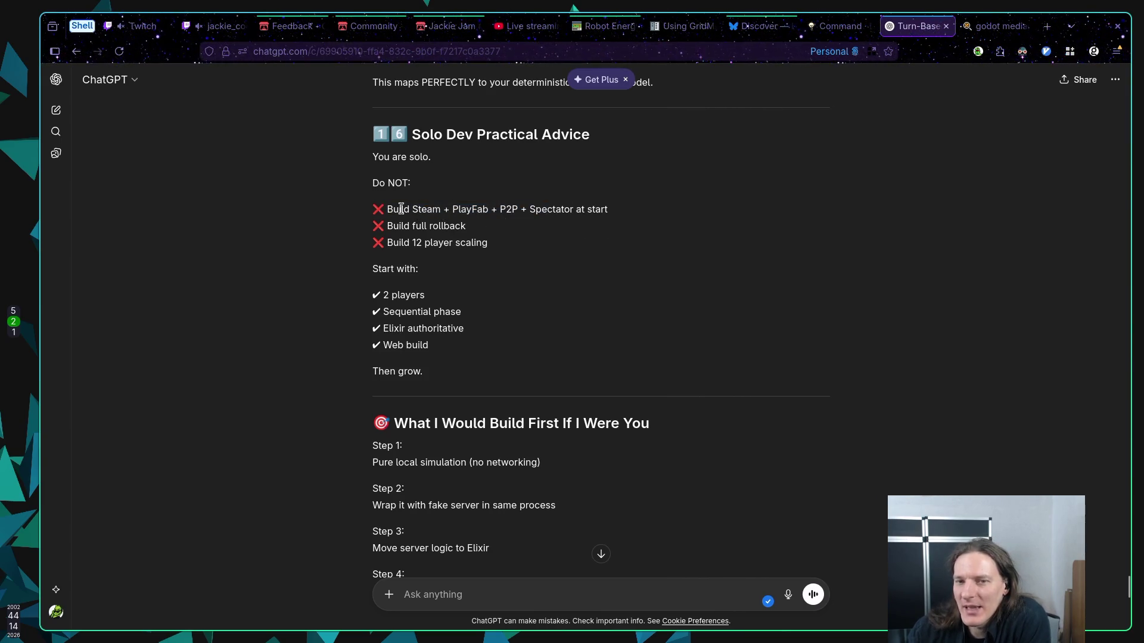
drag(392, 209, 617, 217)
click(617, 217)
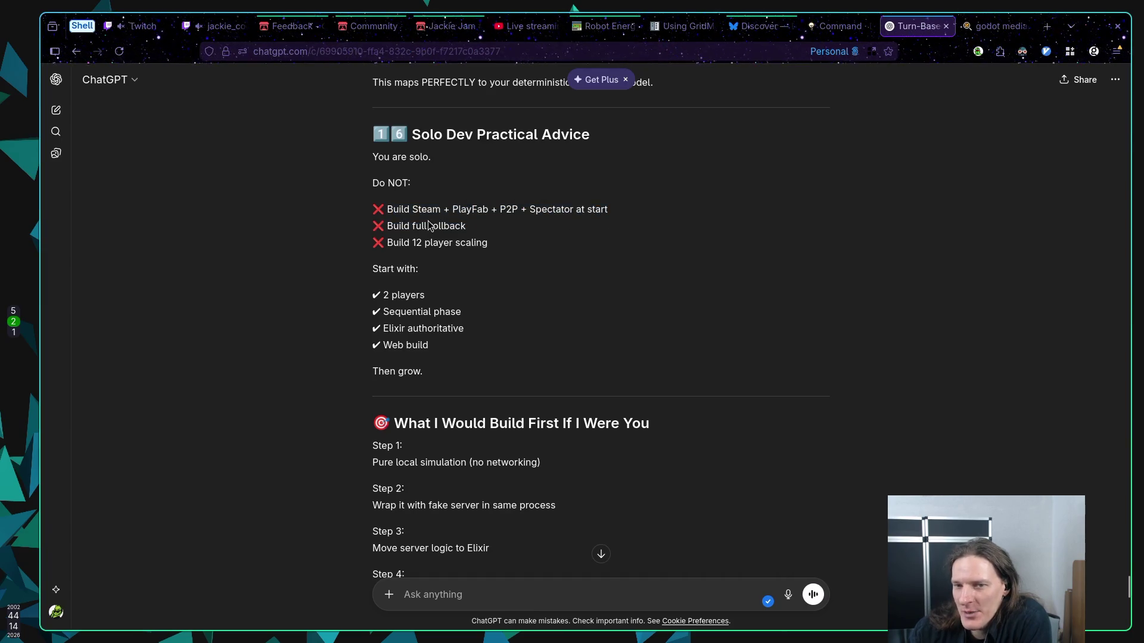
drag(386, 208, 620, 211)
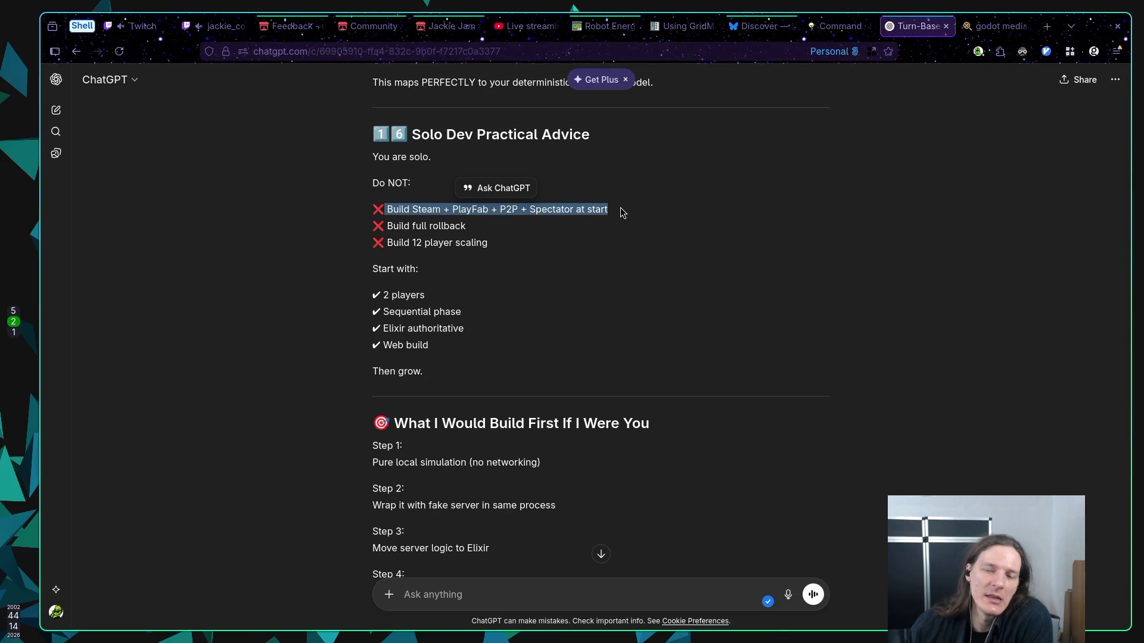
click(595, 205)
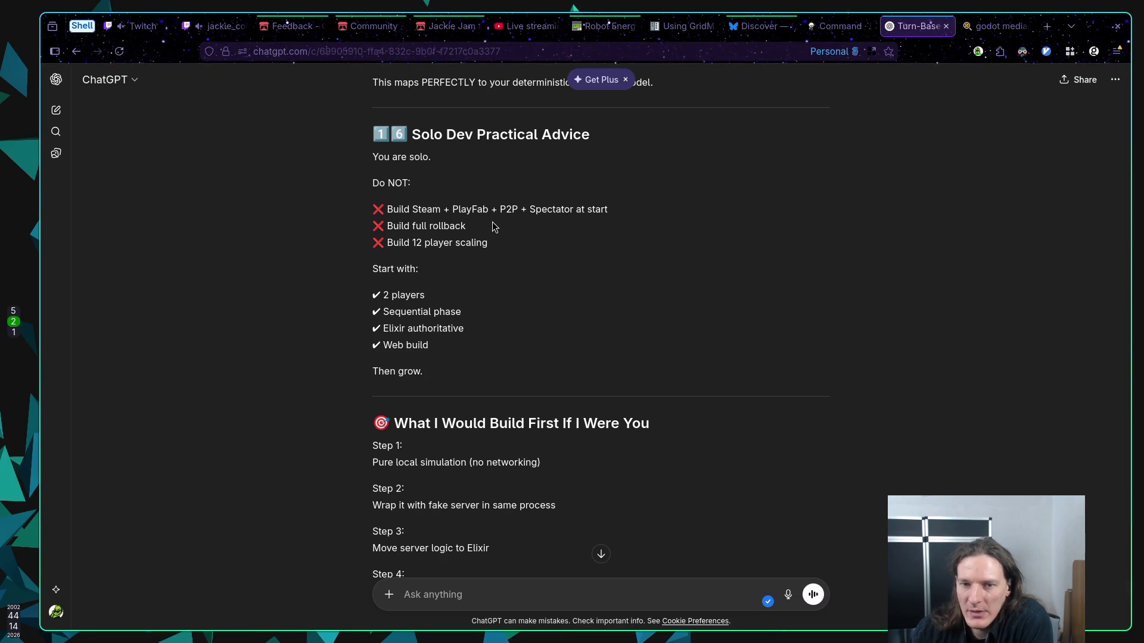
mouse_move(488, 243)
mouse_down()
mouse_move(388, 227)
mouse_move(491, 246)
mouse_up()
click(482, 256)
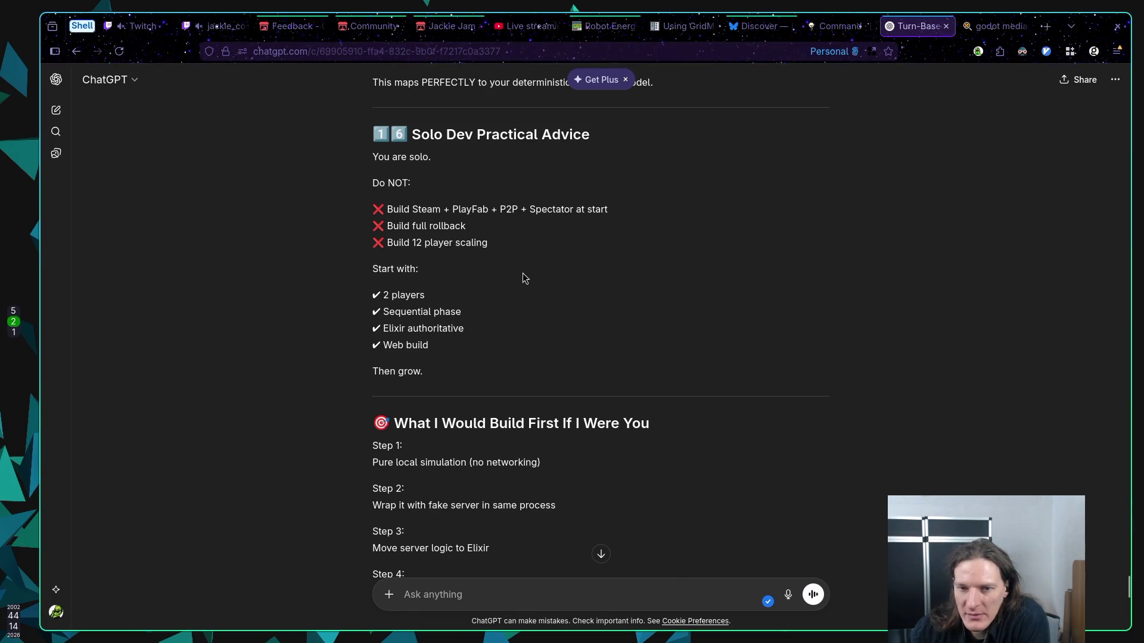
scroll(520, 266, down, 2)
drag(382, 257, 475, 261)
click(475, 257)
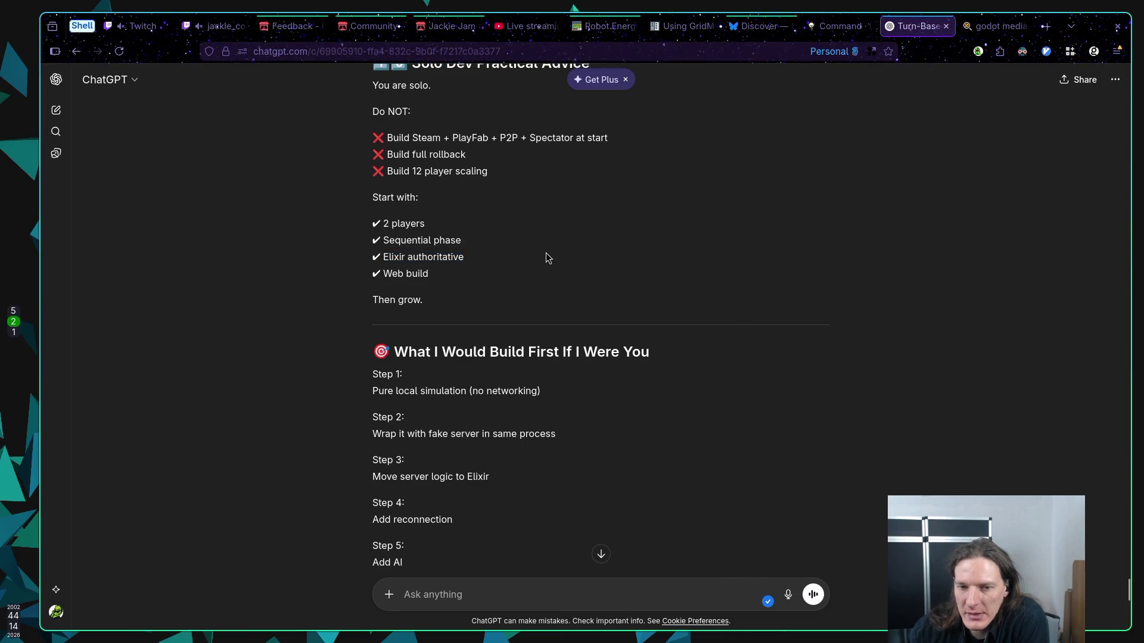
scroll(538, 240, down, 2)
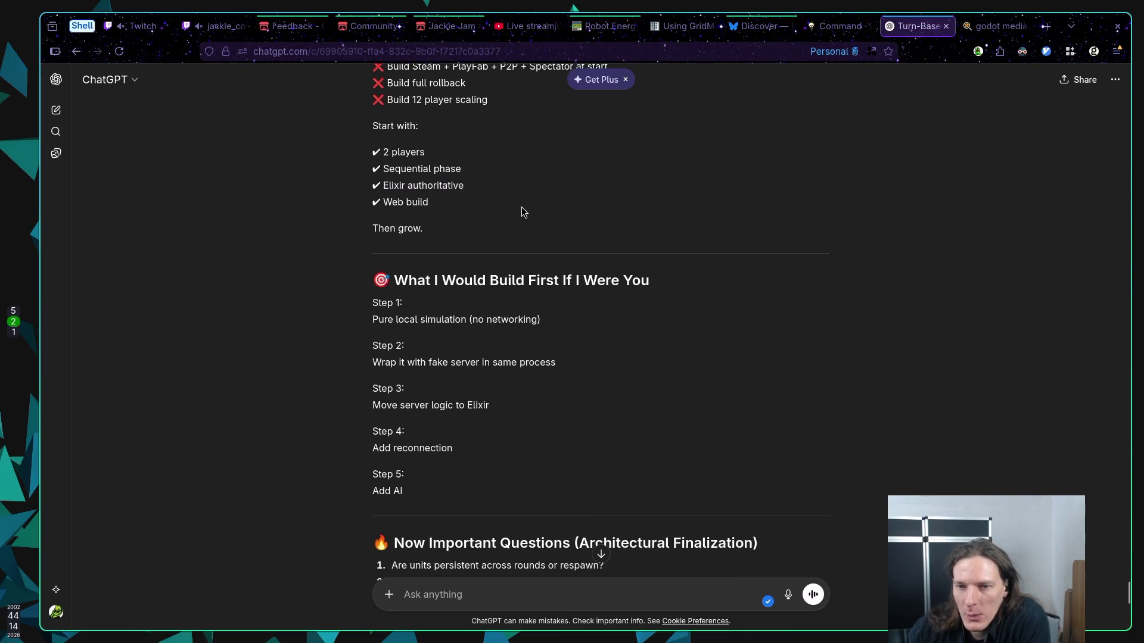
scroll(522, 207, down, 2)
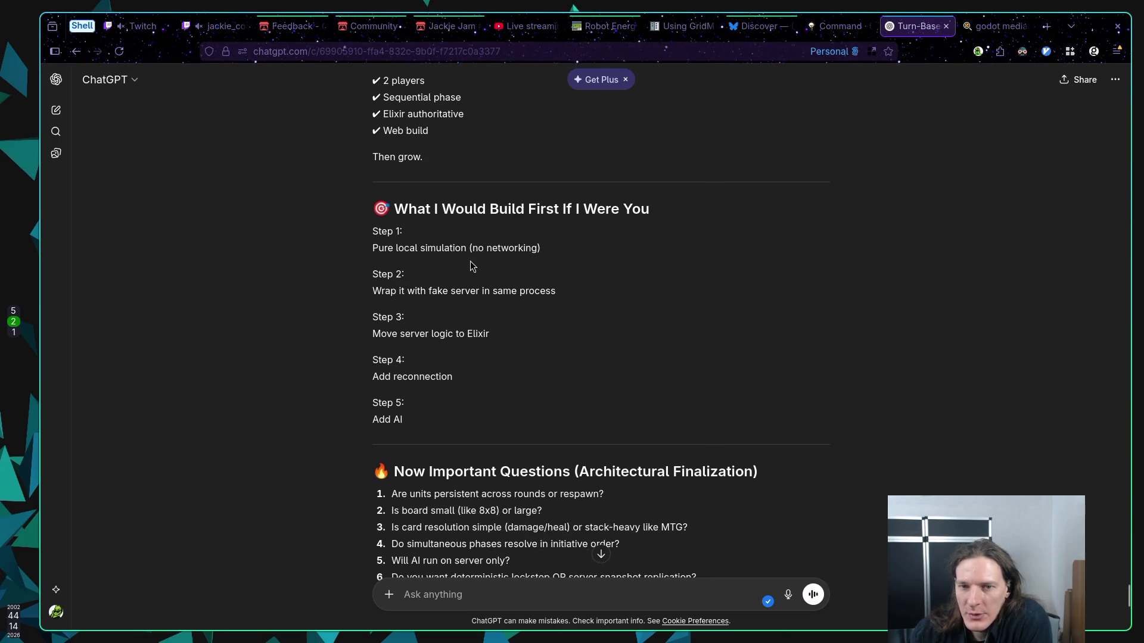
drag(378, 248, 579, 252)
click(583, 257)
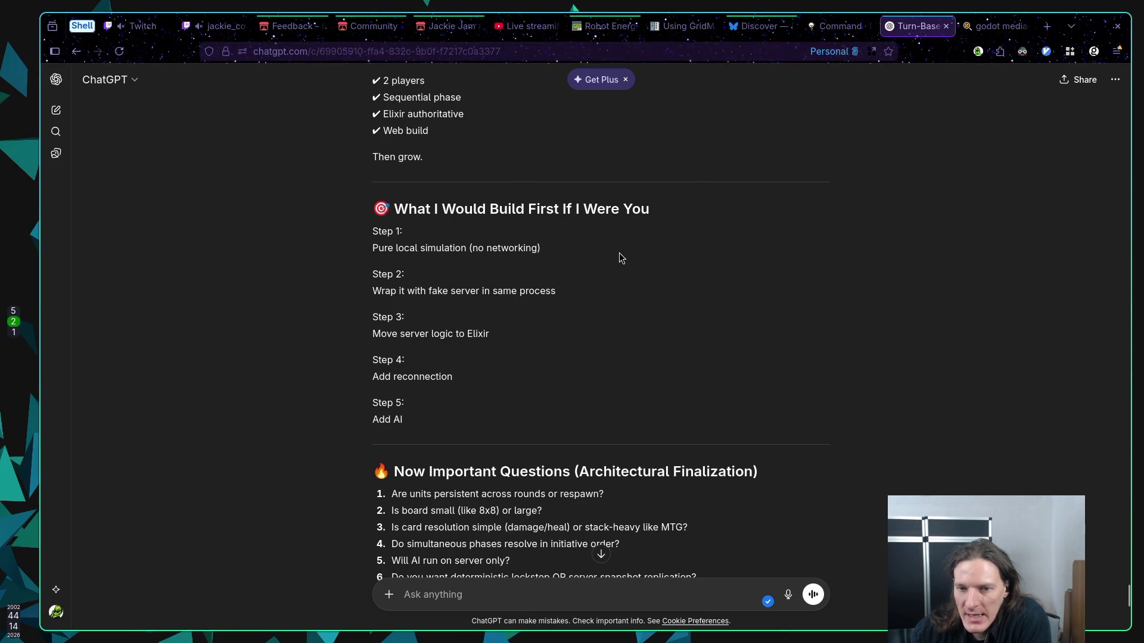
scroll(619, 258, down, 2)
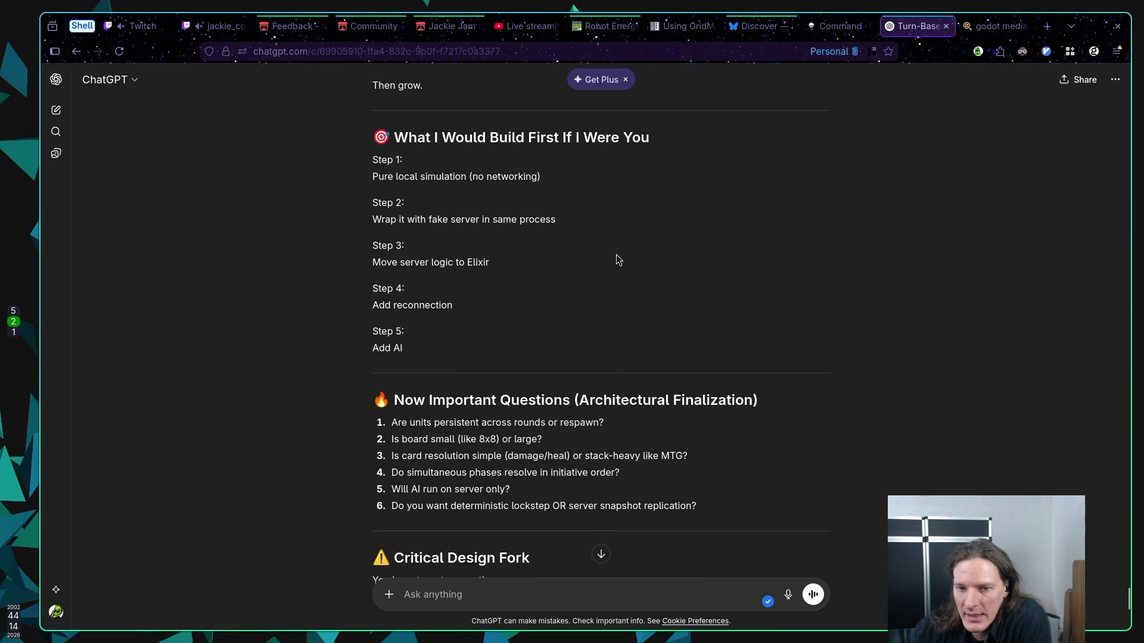
scroll(605, 241, down, 2)
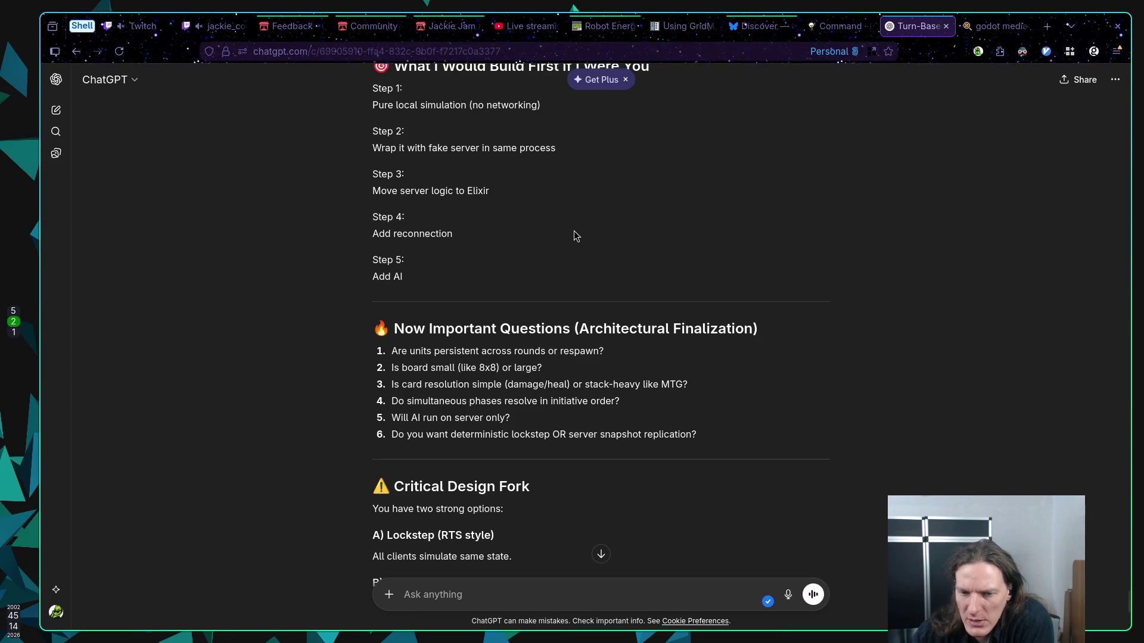
scroll(574, 236, down, 2)
drag(493, 365, 392, 366)
scroll(644, 366, down, 2)
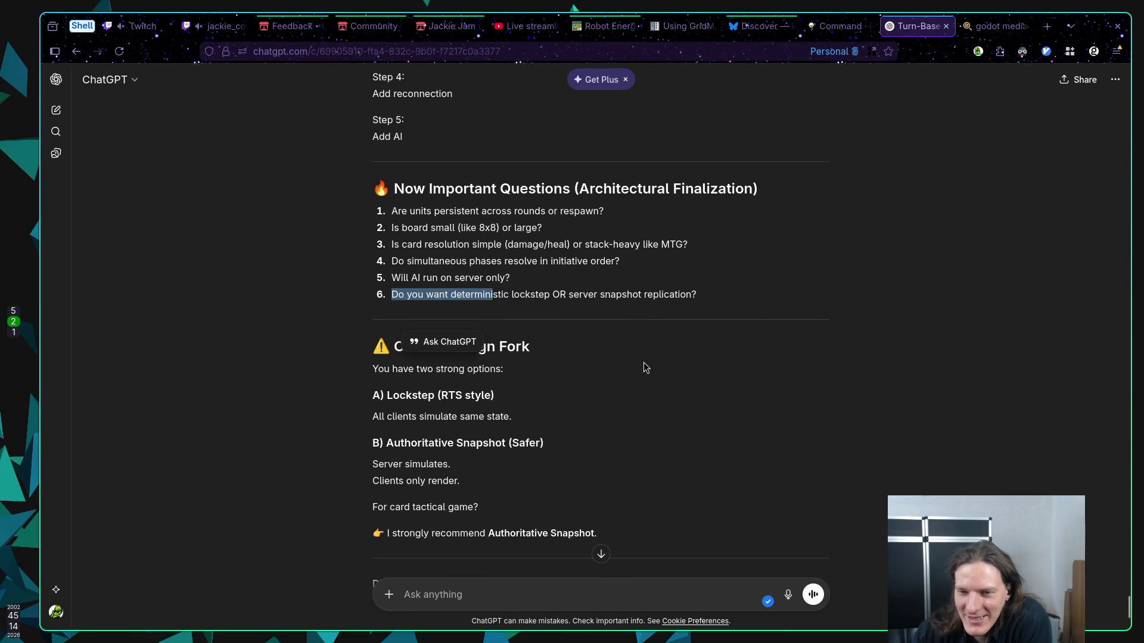
click(633, 312)
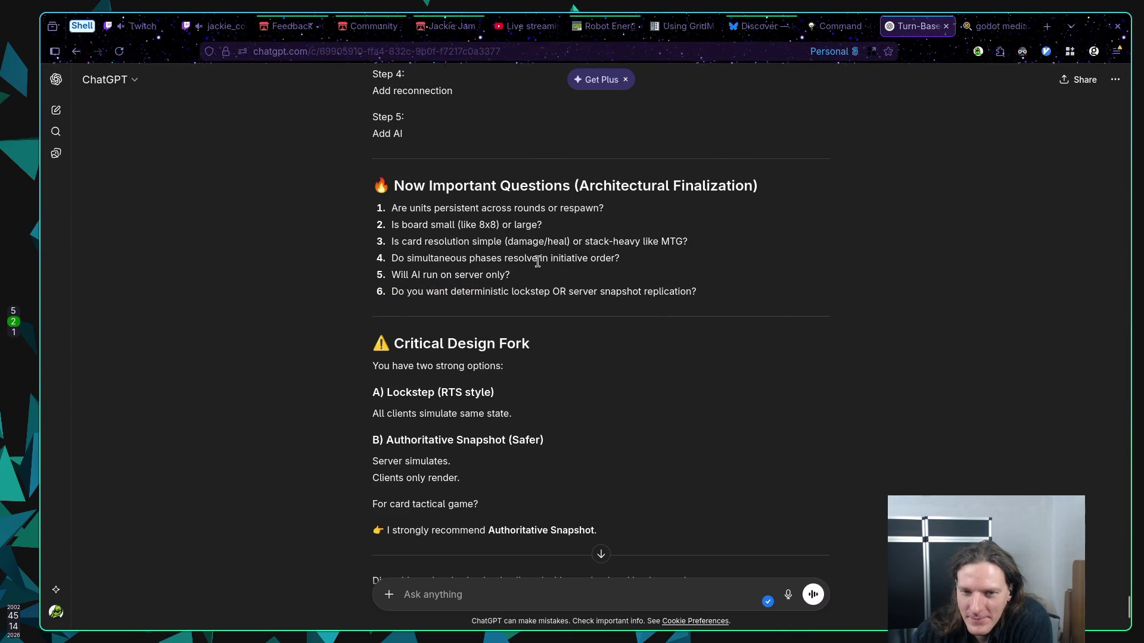
scroll(538, 258, down, 1)
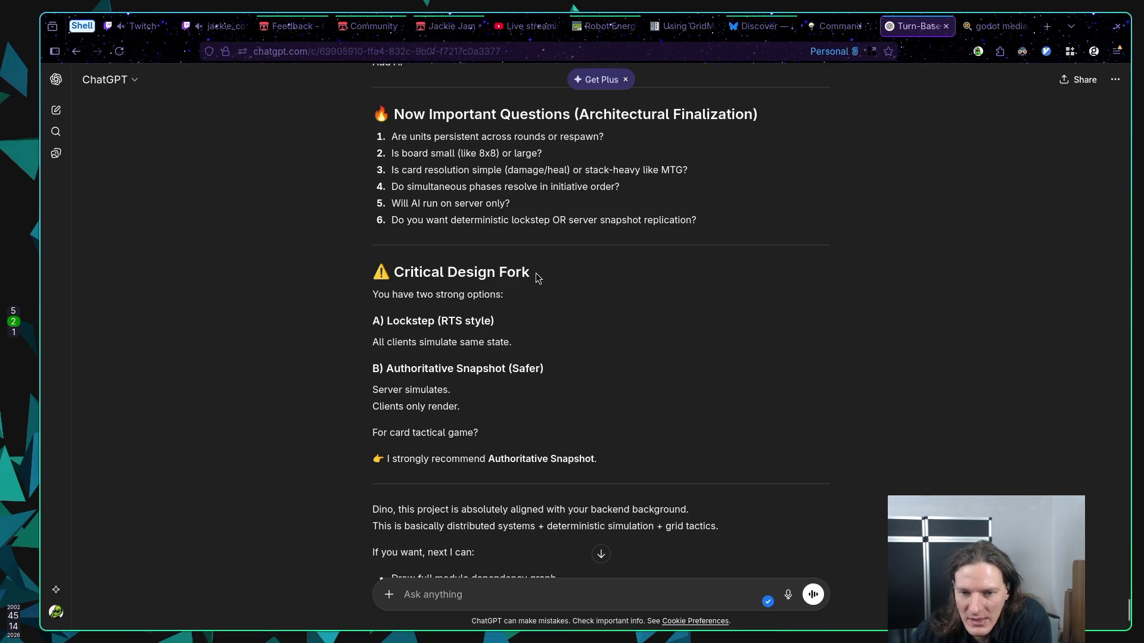
drag(417, 369, 483, 402)
click(482, 402)
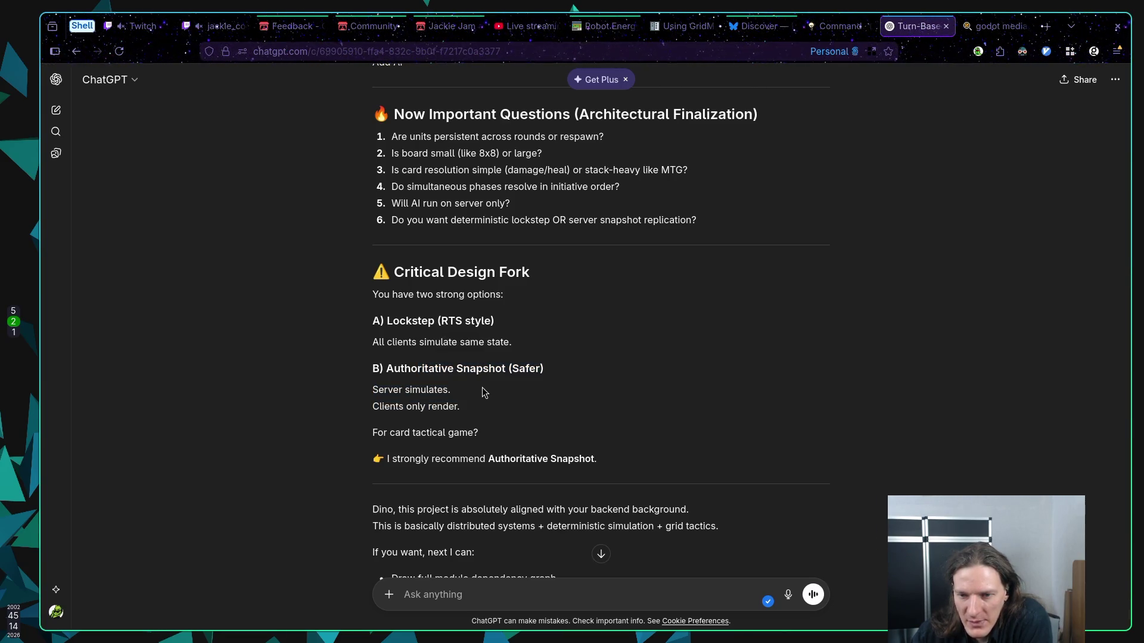
scroll(475, 379, down, 2)
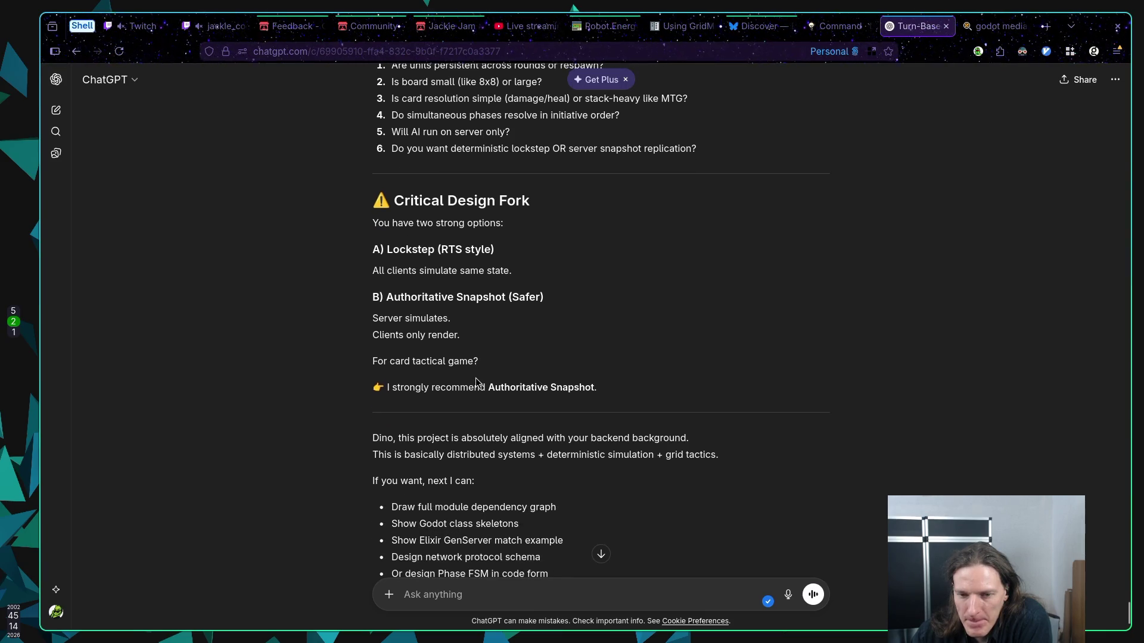
scroll(474, 363, down, 2)
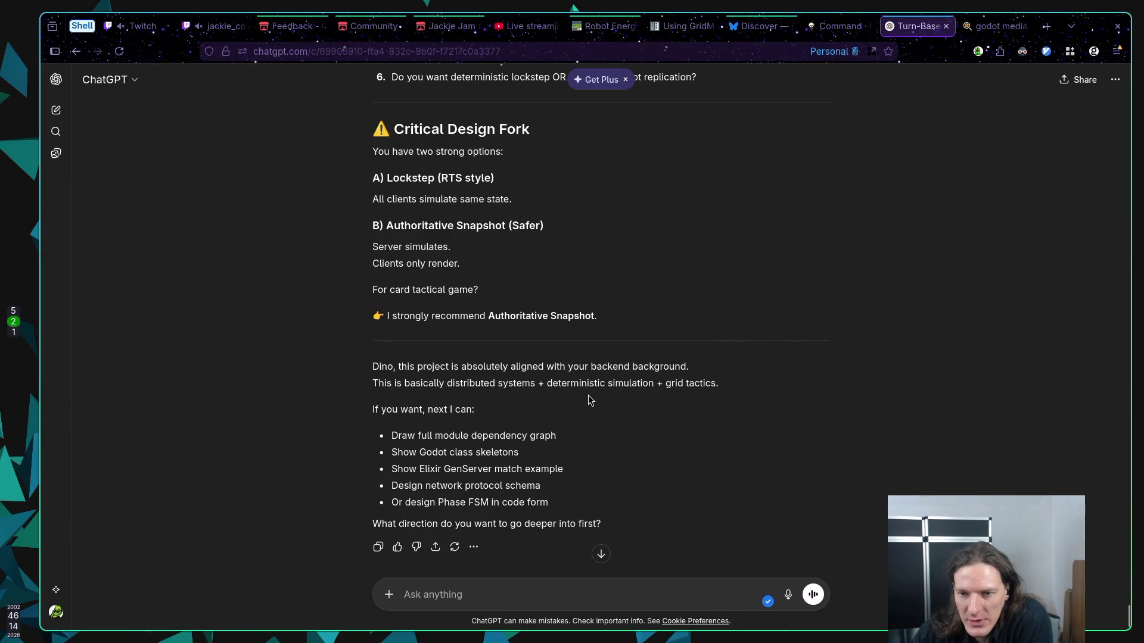
scroll(592, 406, down, 2)
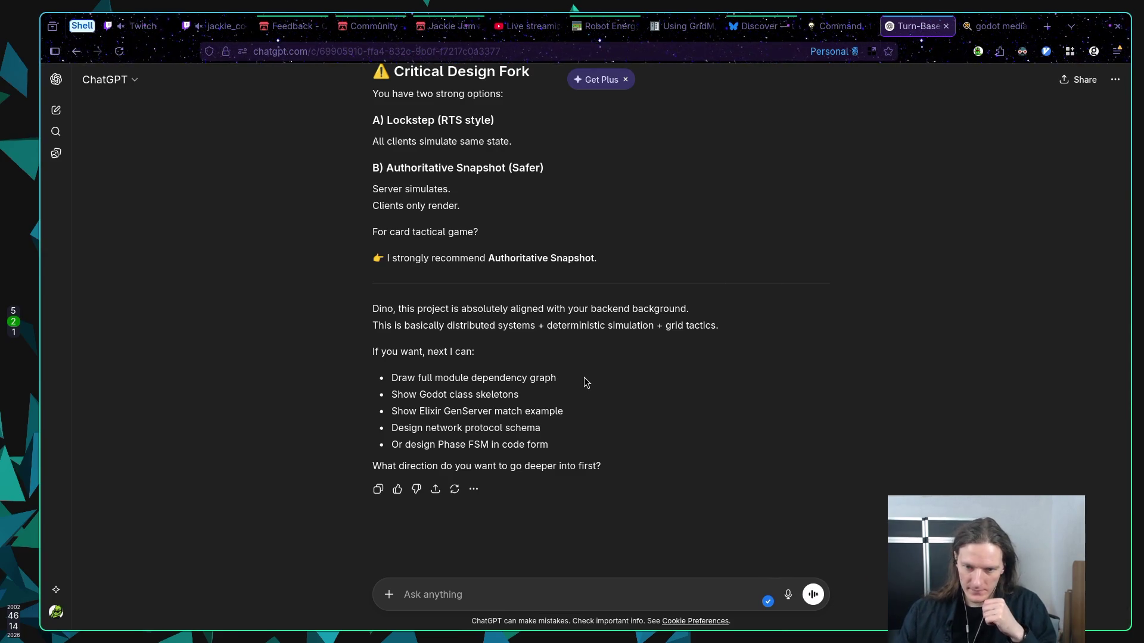
Begin the follow-up reply in the ChatGPT prompt box with 'Please…'
click(476, 595)
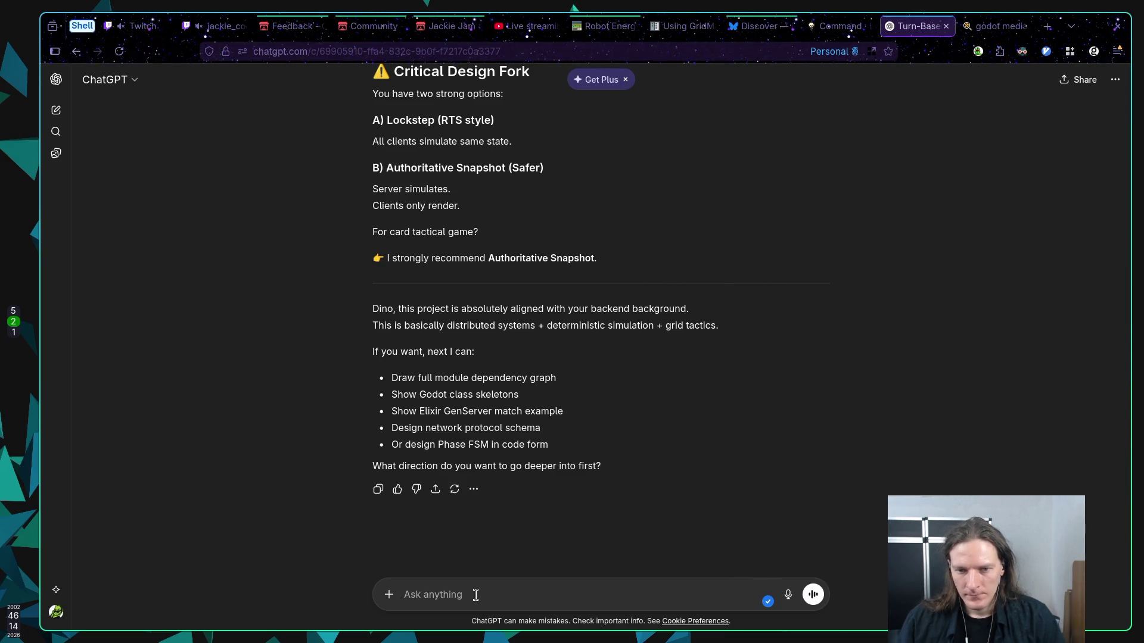
text(Pl)
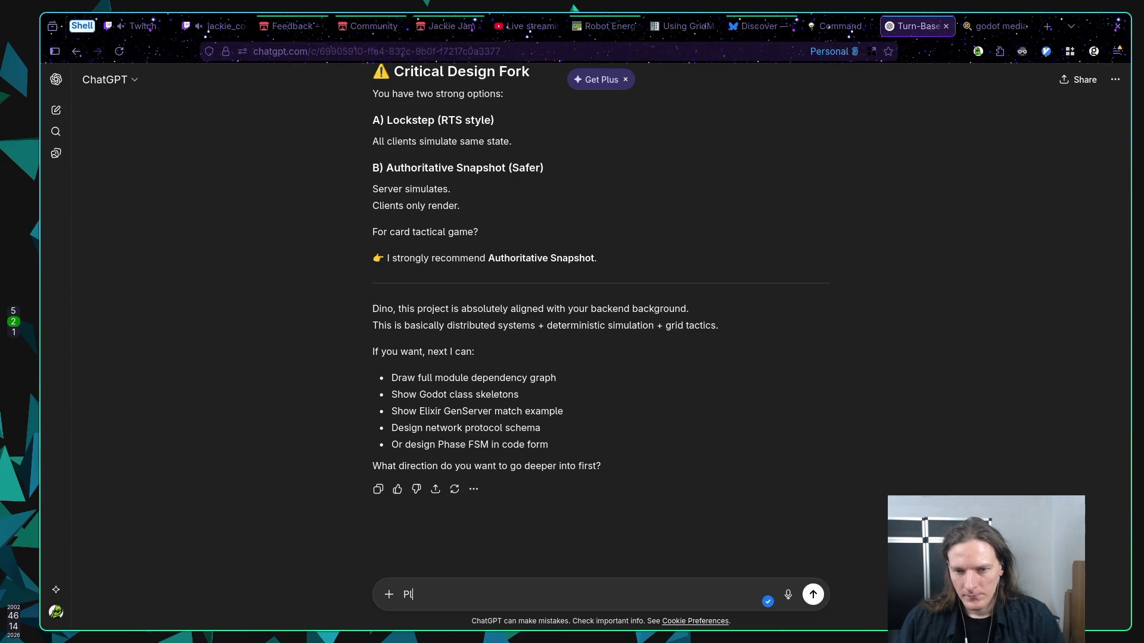
text(ease shoul)
Ask ChatGPT to draw the full module dependency graph, and begin a line requesting the Phase FSM in code form
key(BackSpace)
key(BackSpace)
key(BackSpace)
key(BackSpace)
text(draw )
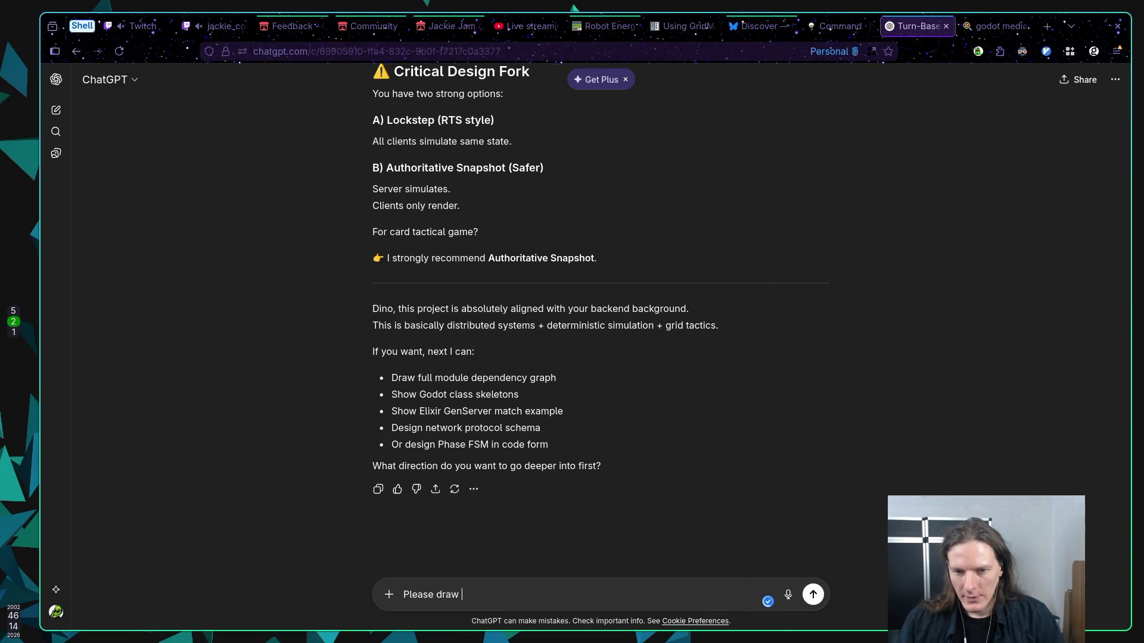
text(me full m)
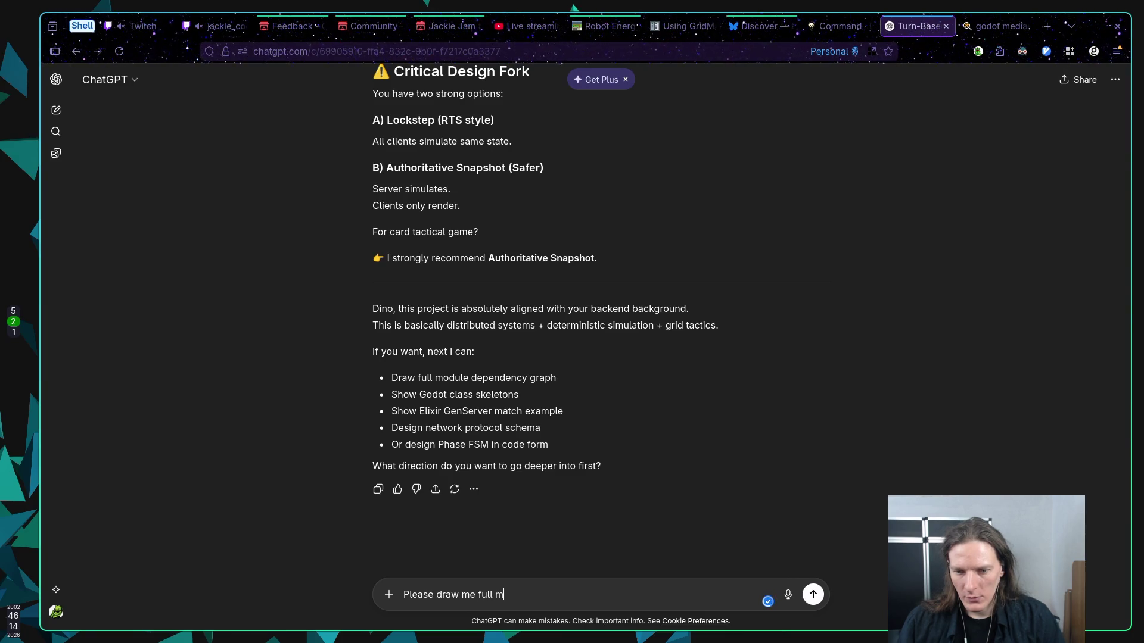
text(odule depend)
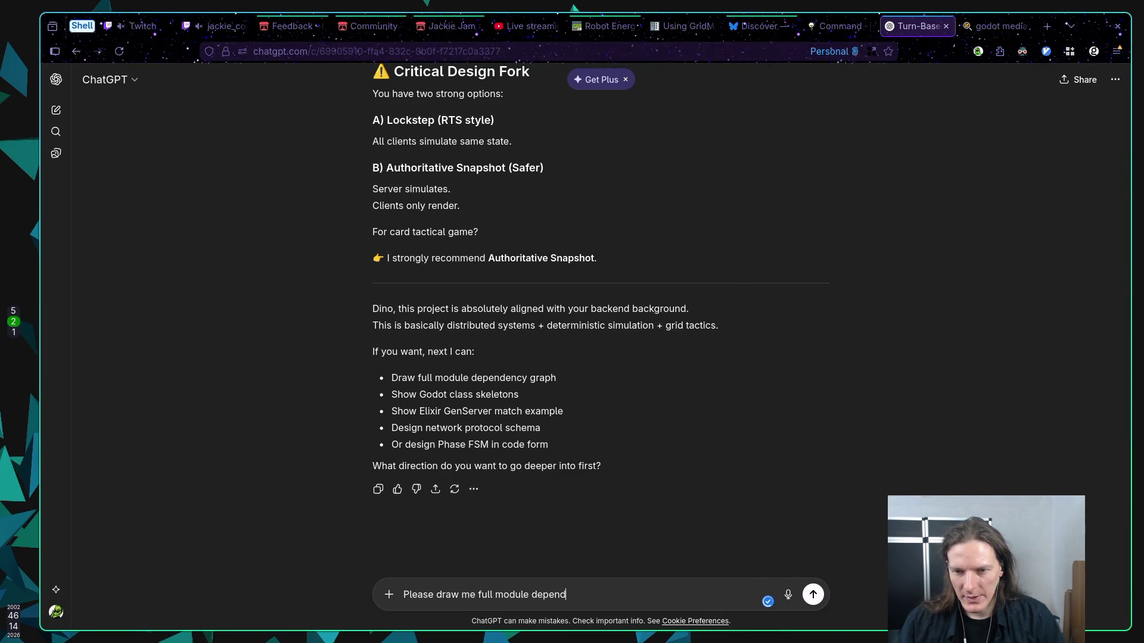
text(ency graph)
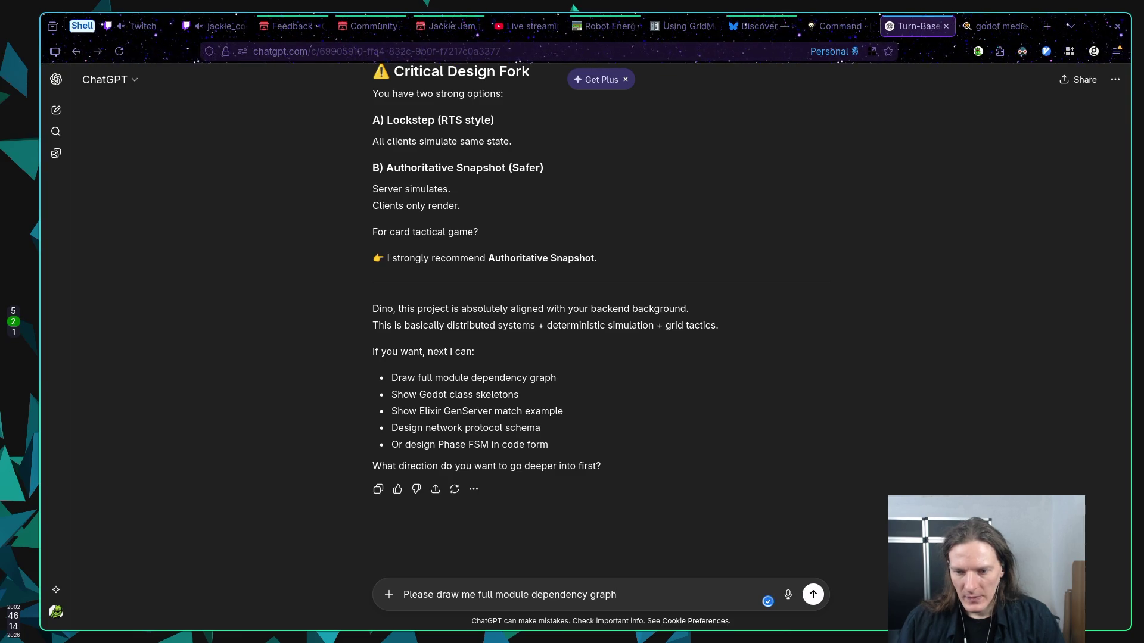
text(.)
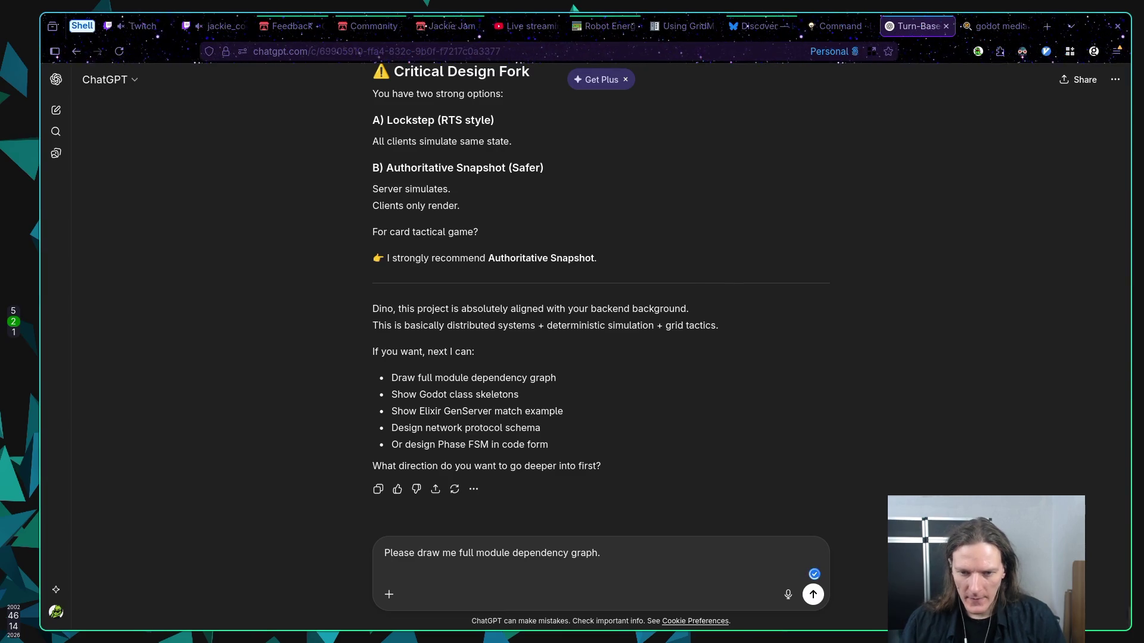
key(shift+Return)
text(Also)
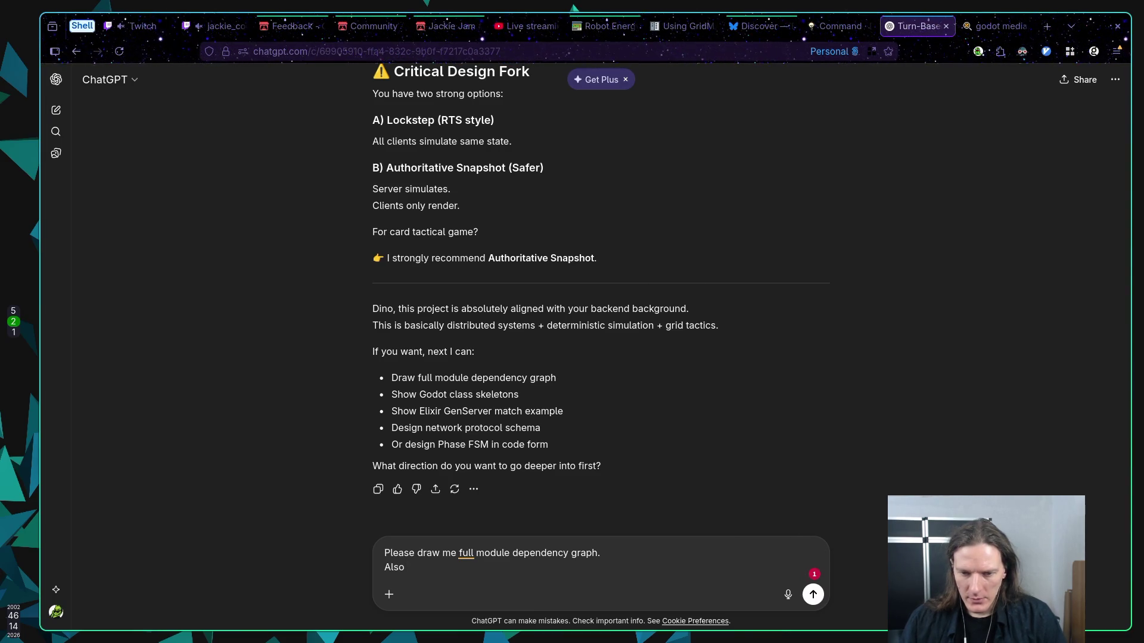
text( I would like )
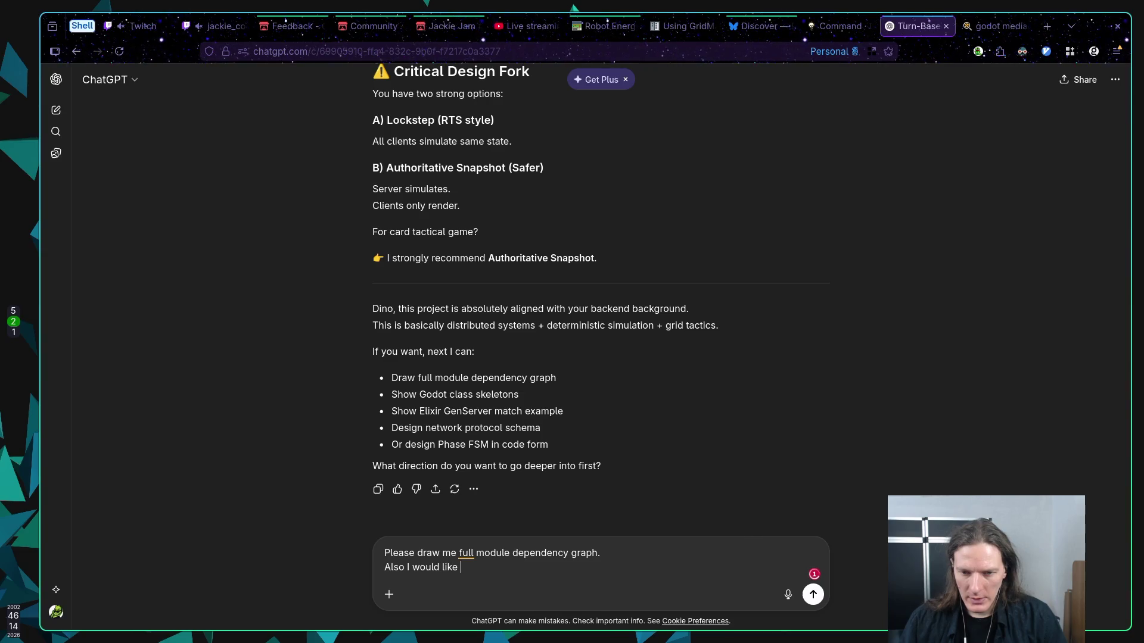
text(to see)
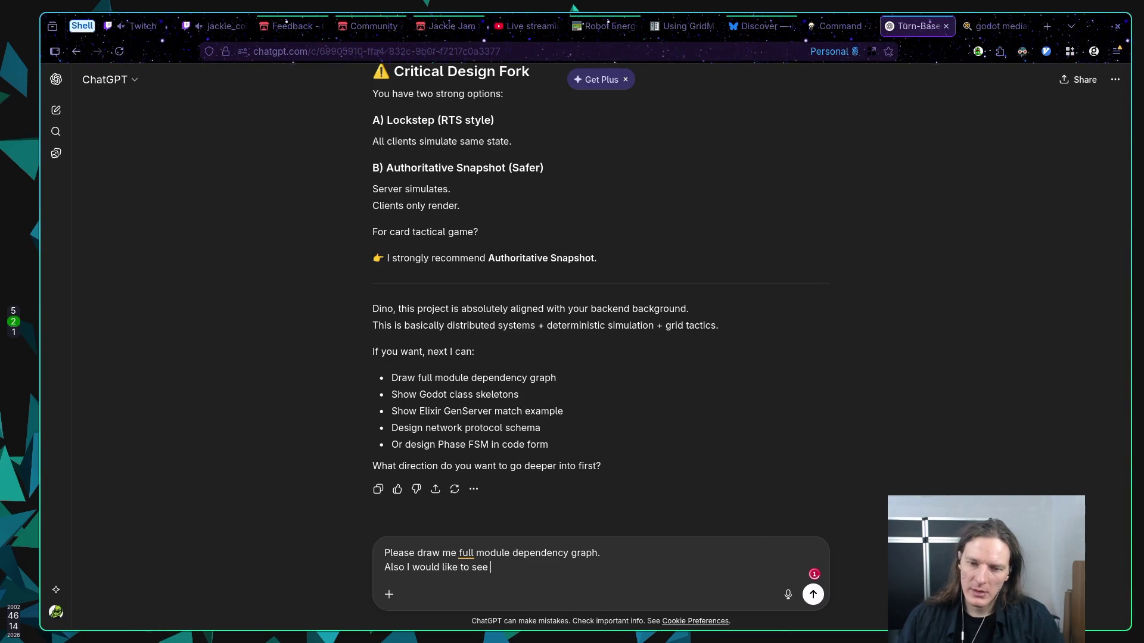
text( your design of )
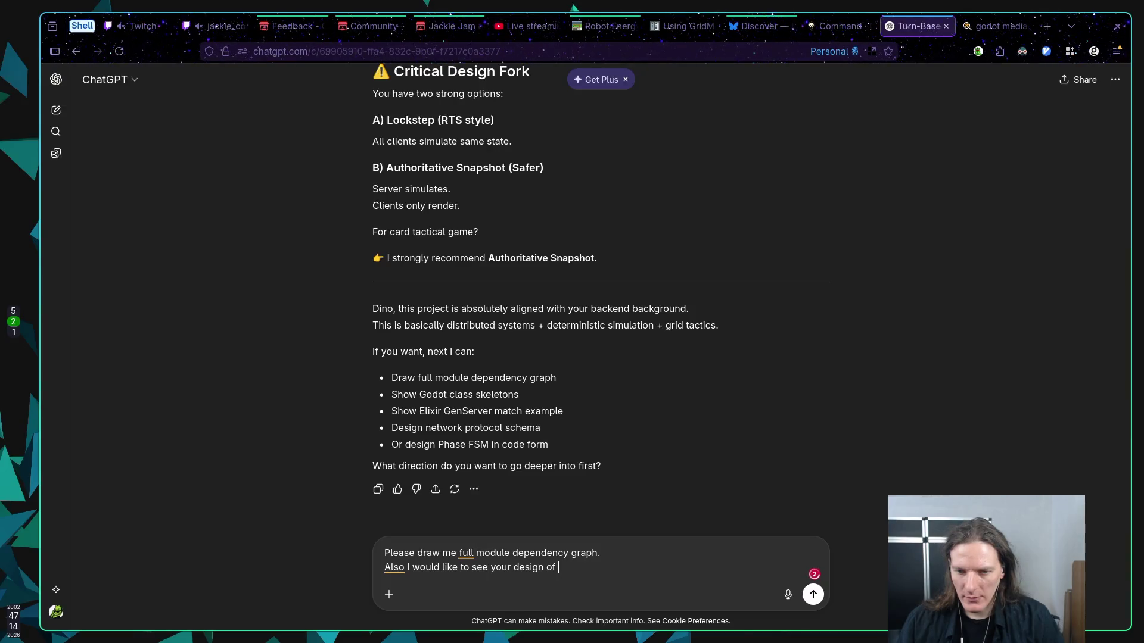
text(Phase FSM)
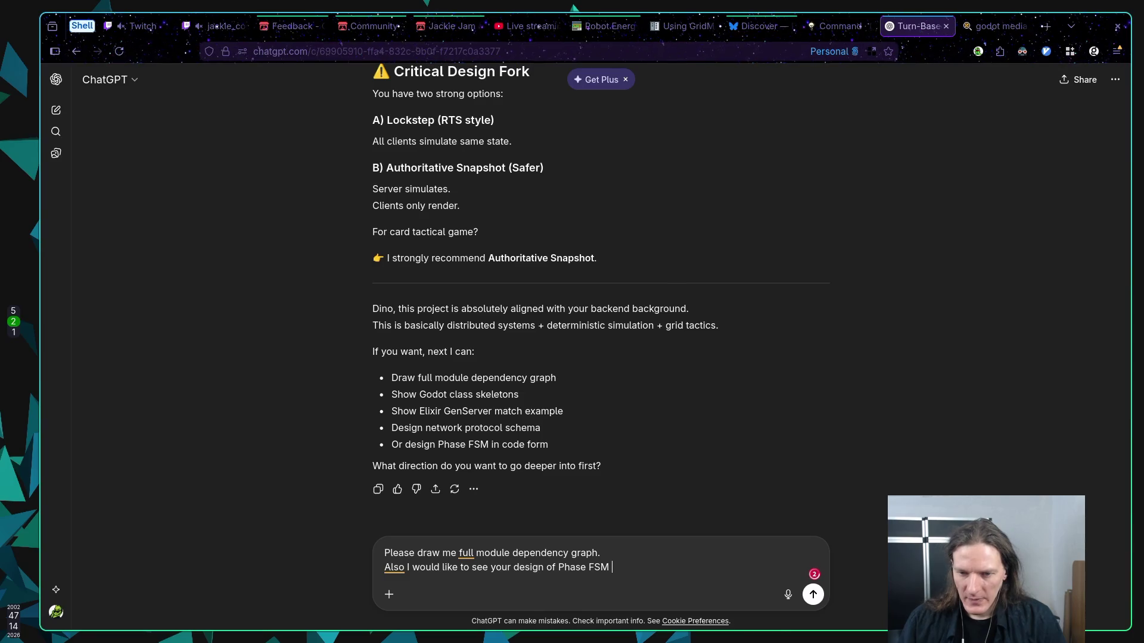
text( in cod)
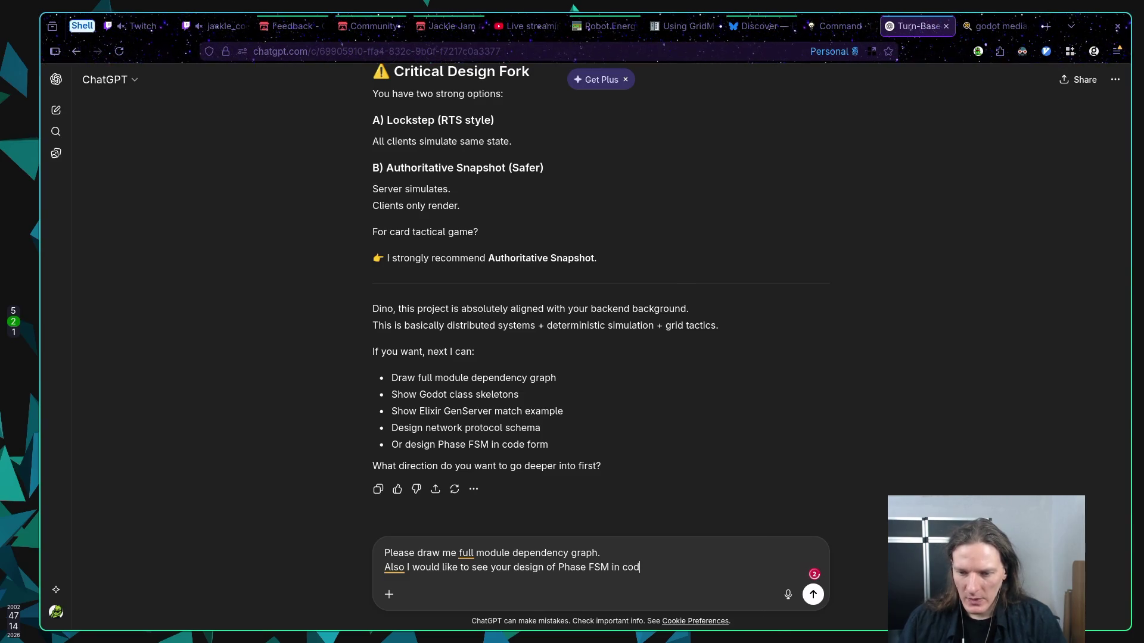
text(e form ()
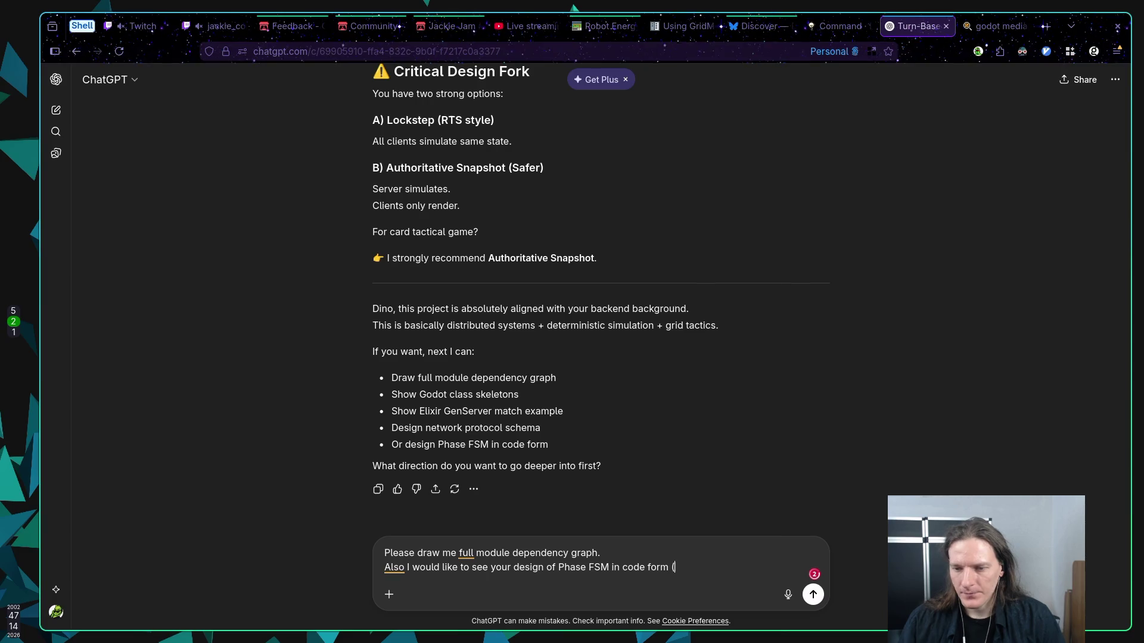
text(I'm str)
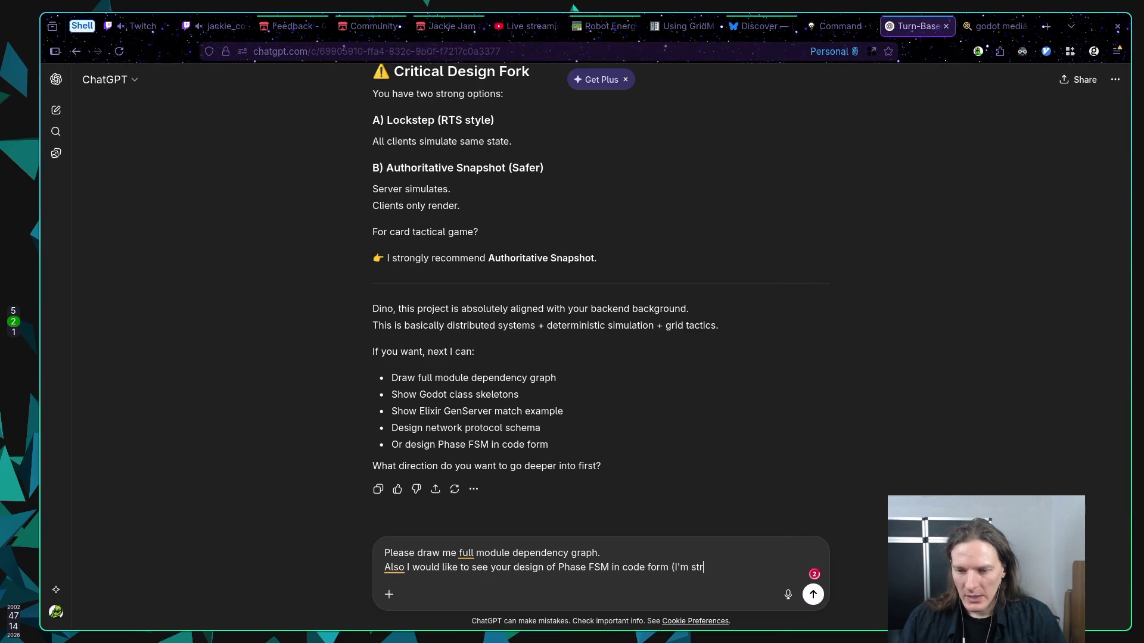
text(ugling to )
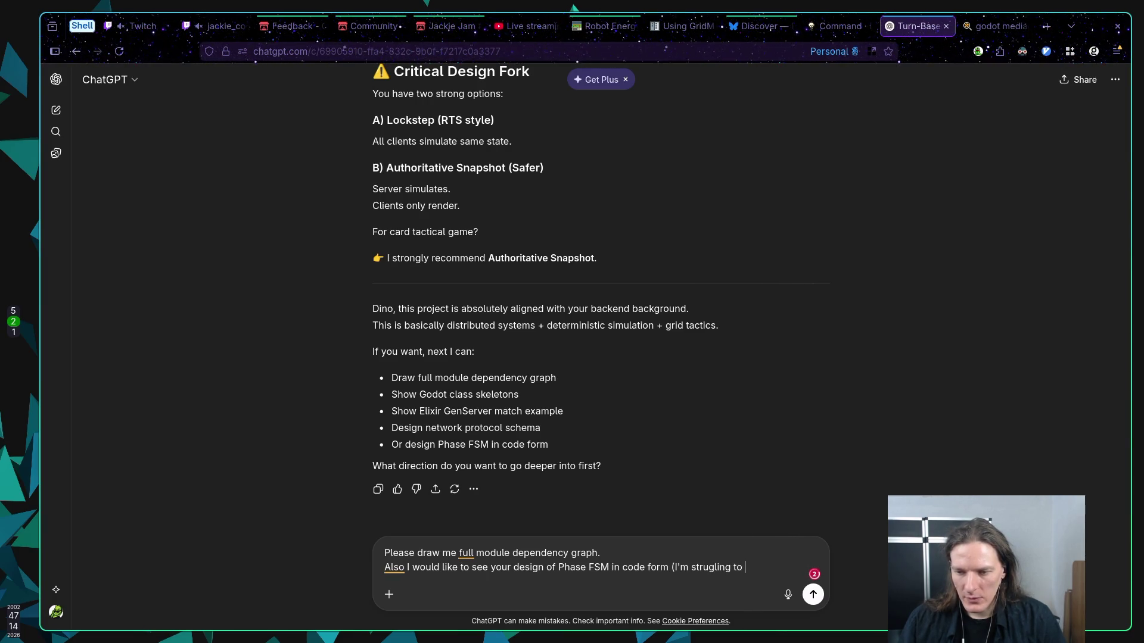
text(figure our)
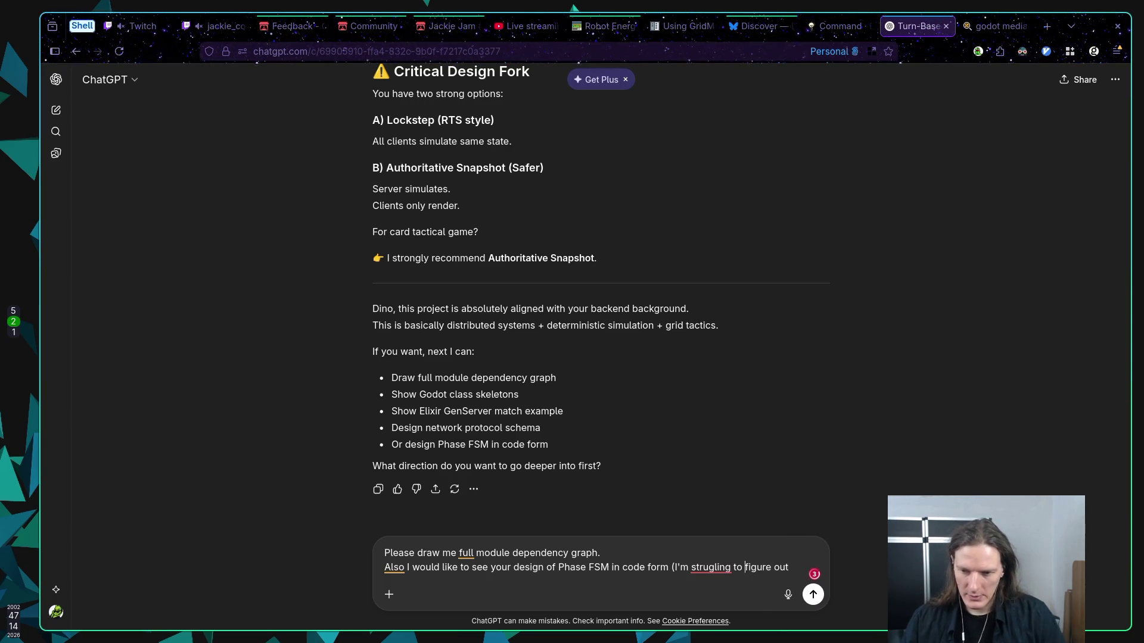
Correct 'strugling' to 'struggling' and finish the Phase FSM request about testing before full network implementation
click(713, 567)
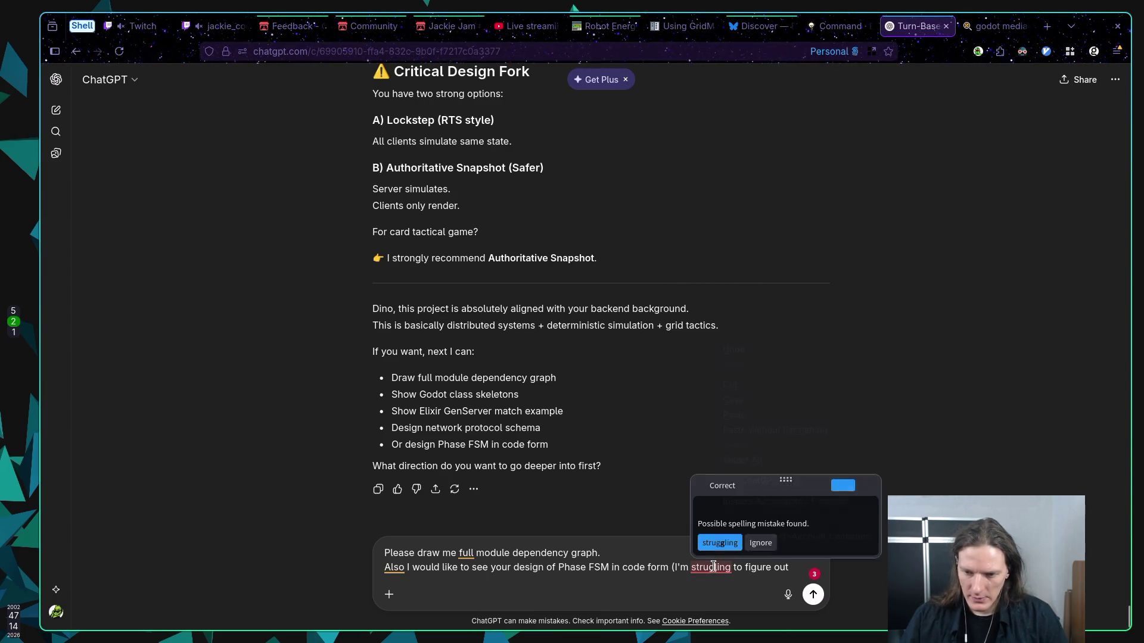
right_click(715, 567)
key(Escape)
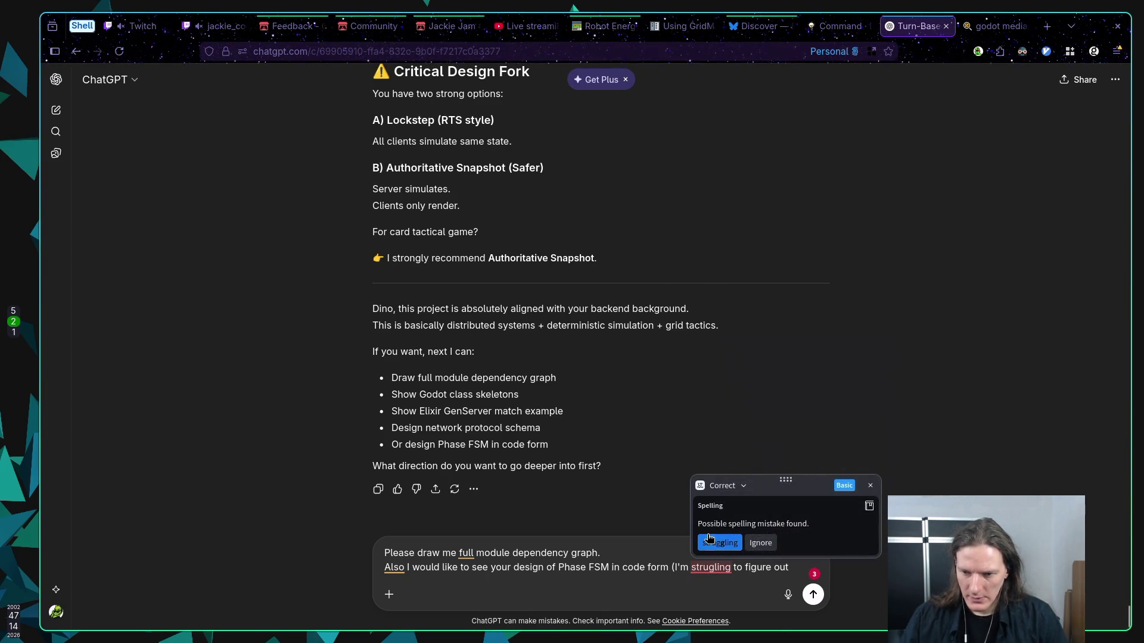
click(714, 544)
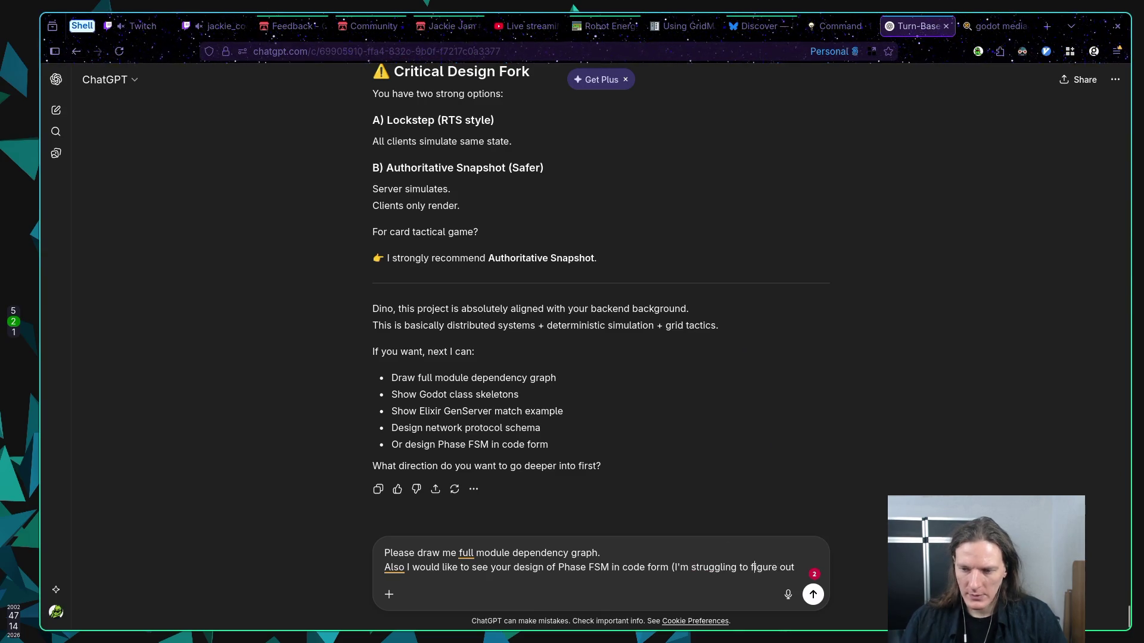
text(how to )
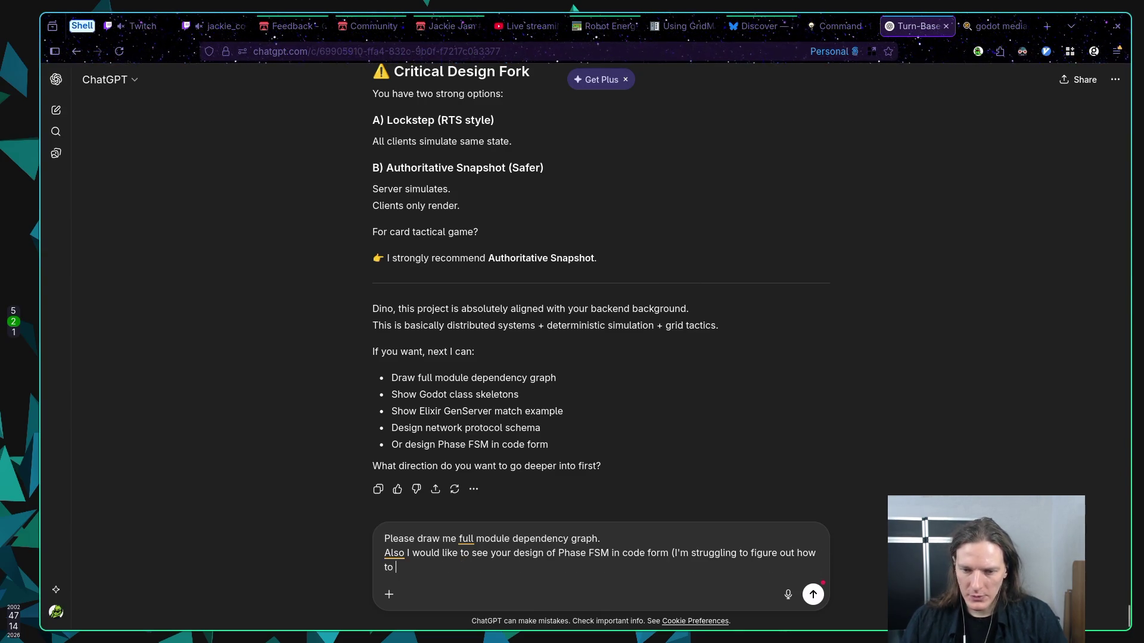
text(start it )
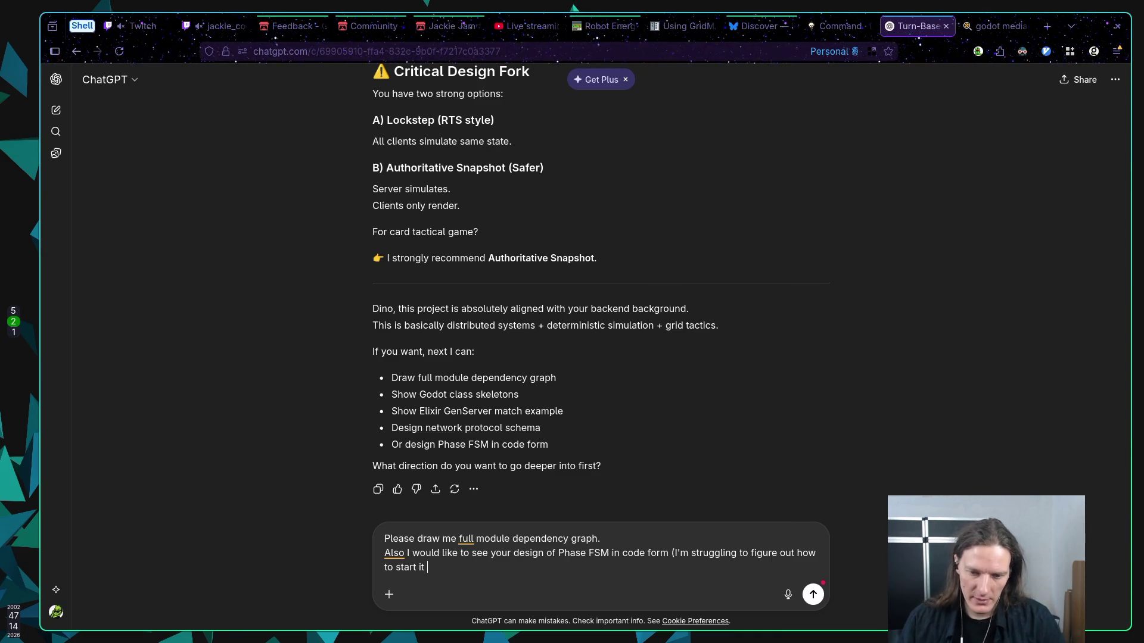
text(a)
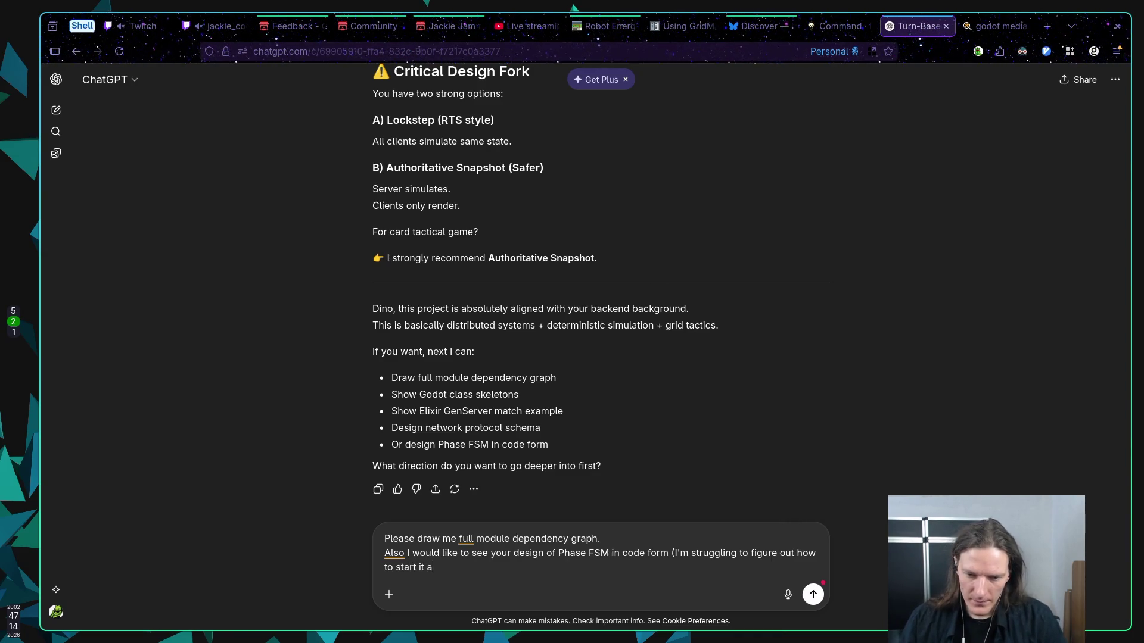
text(nd check it working before)
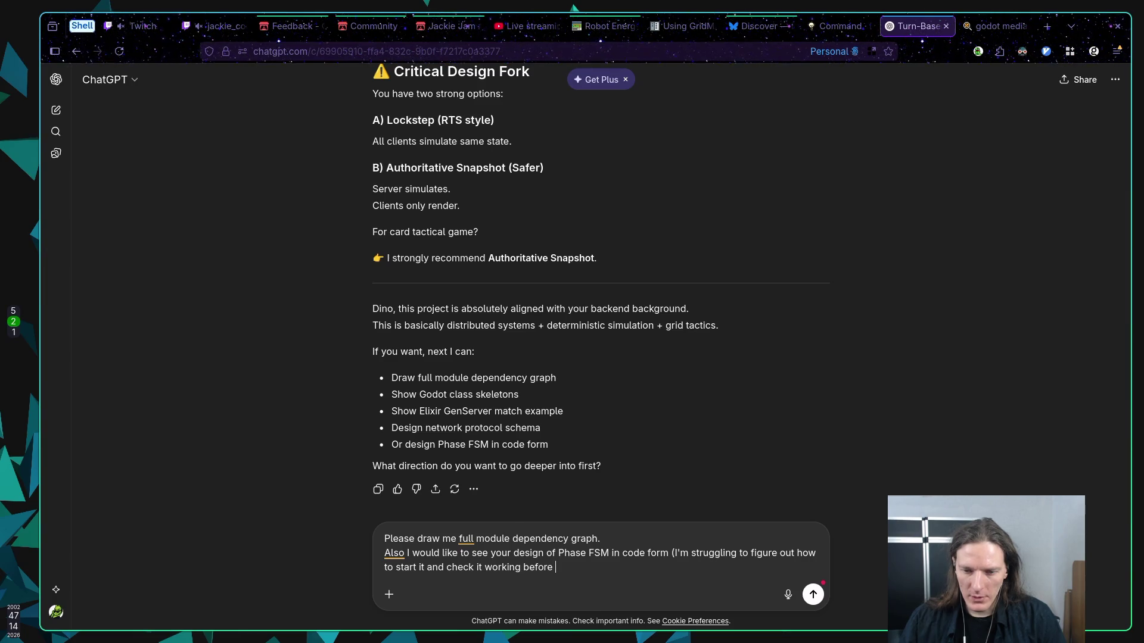
text( fu)
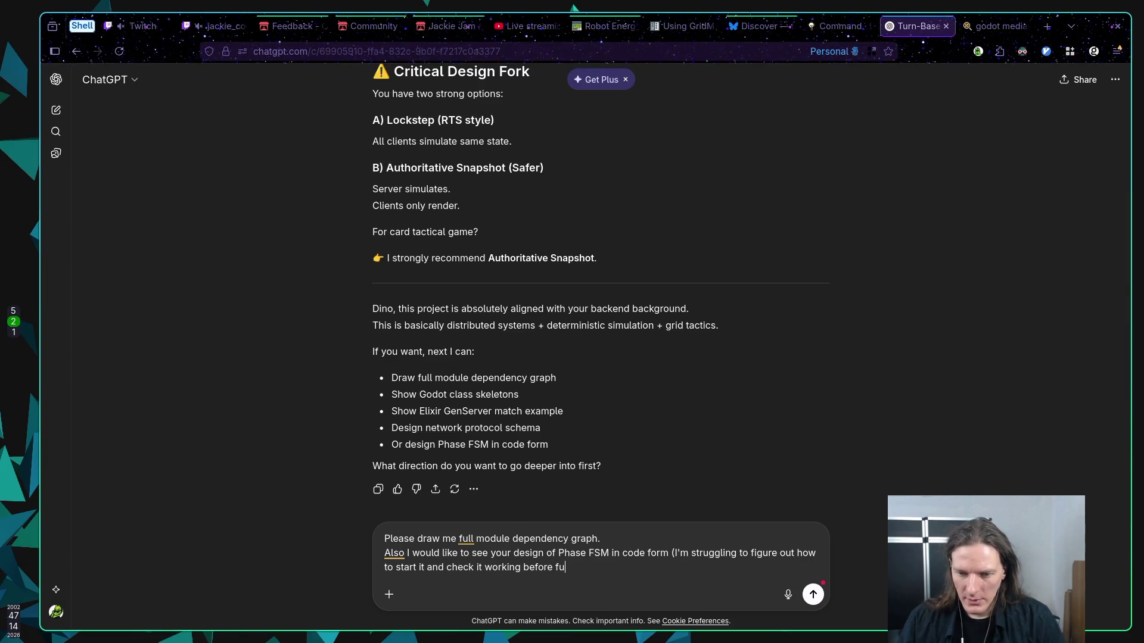
text(ll networ)
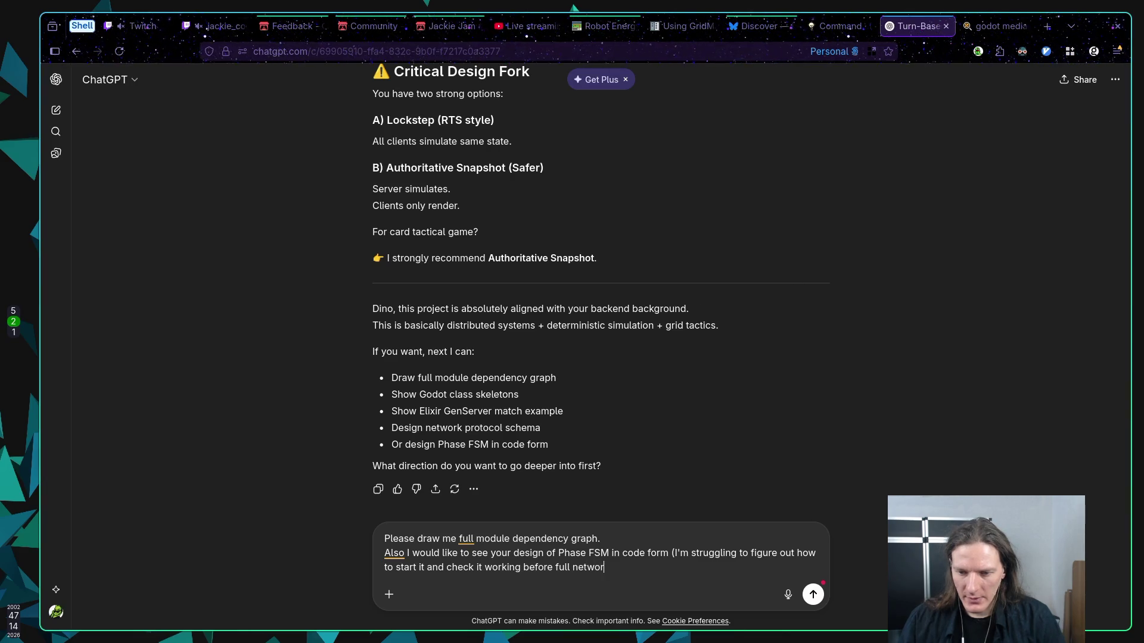
text(k impleme)
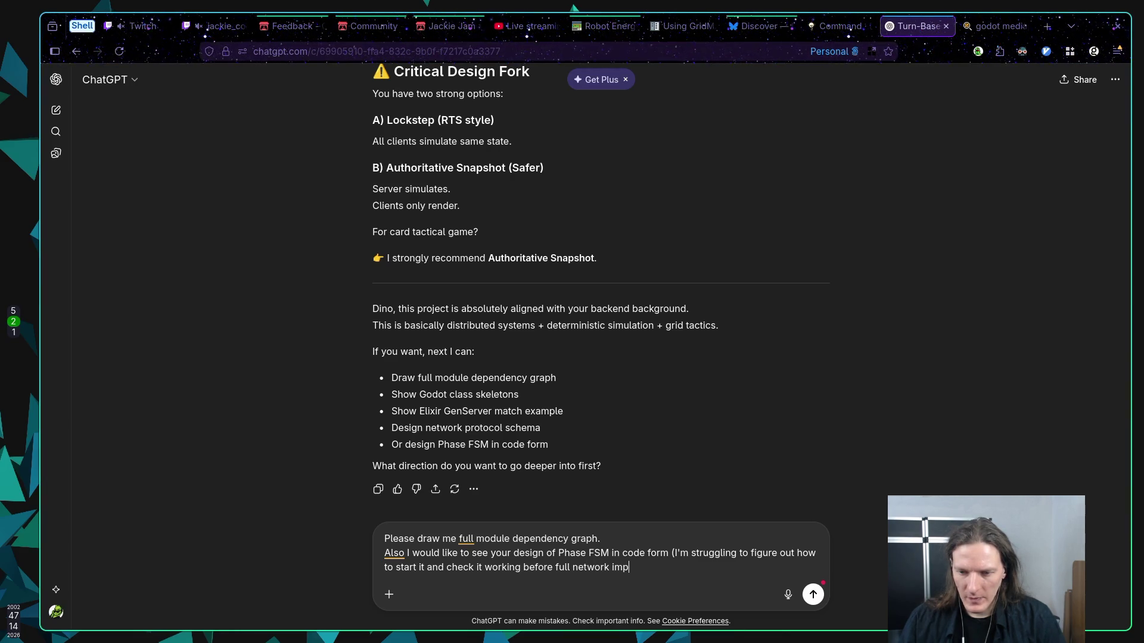
key(BackSpace)
key(BackSpace)
text(mentation).)
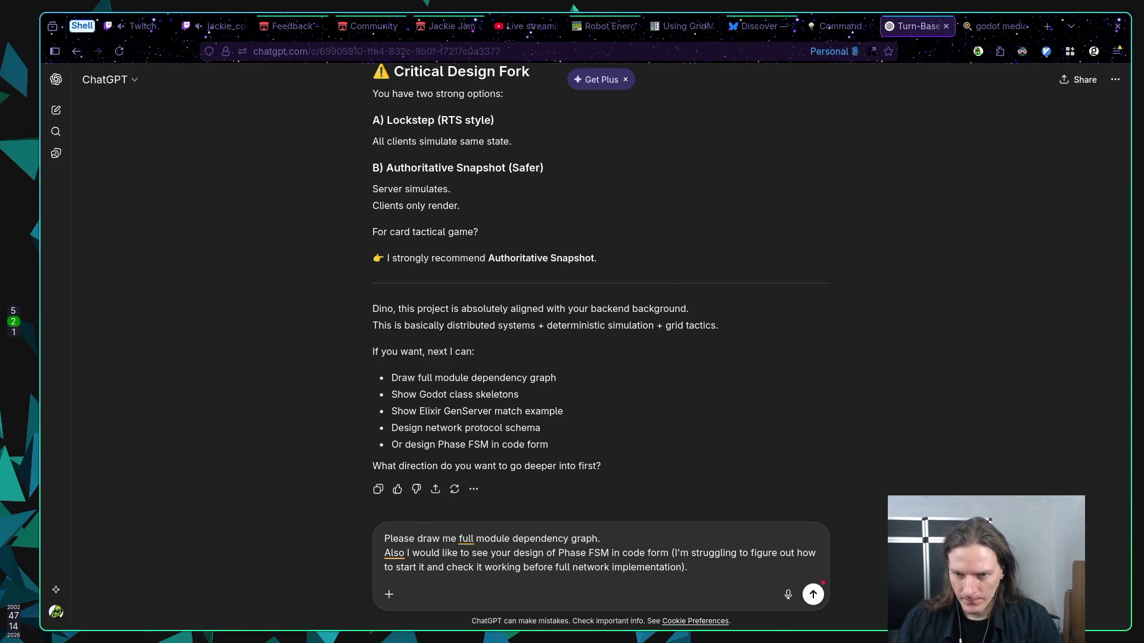
Add an opening line: 'Yes, I'm planing to have what you described Authoritative Snapshot'
key(shift+Up)
click(384, 539)
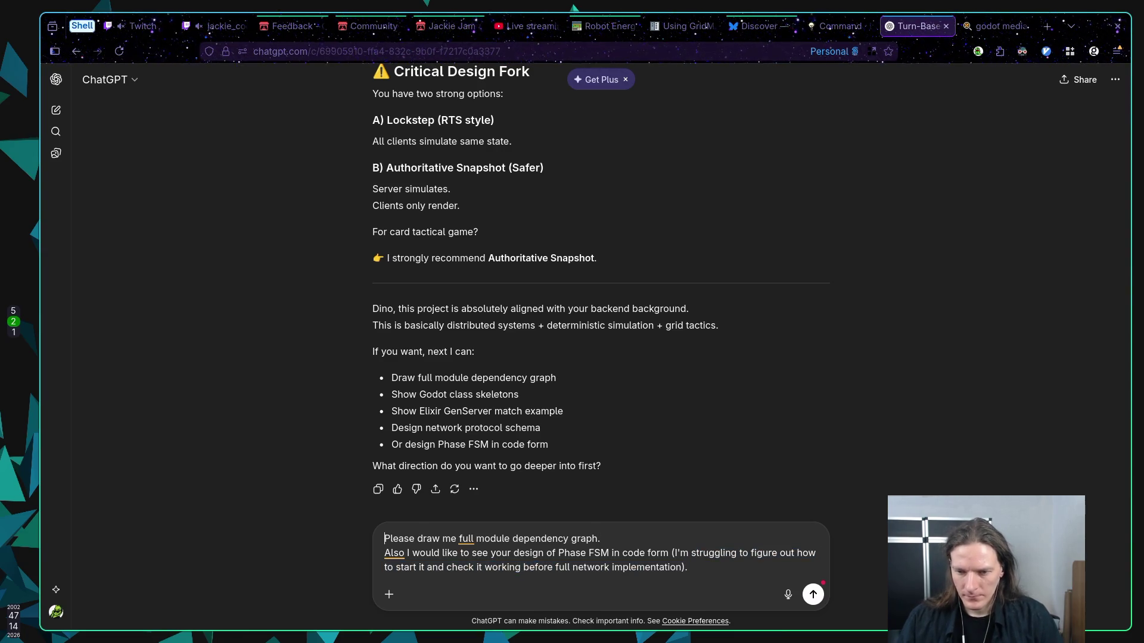
key(shift+Return)
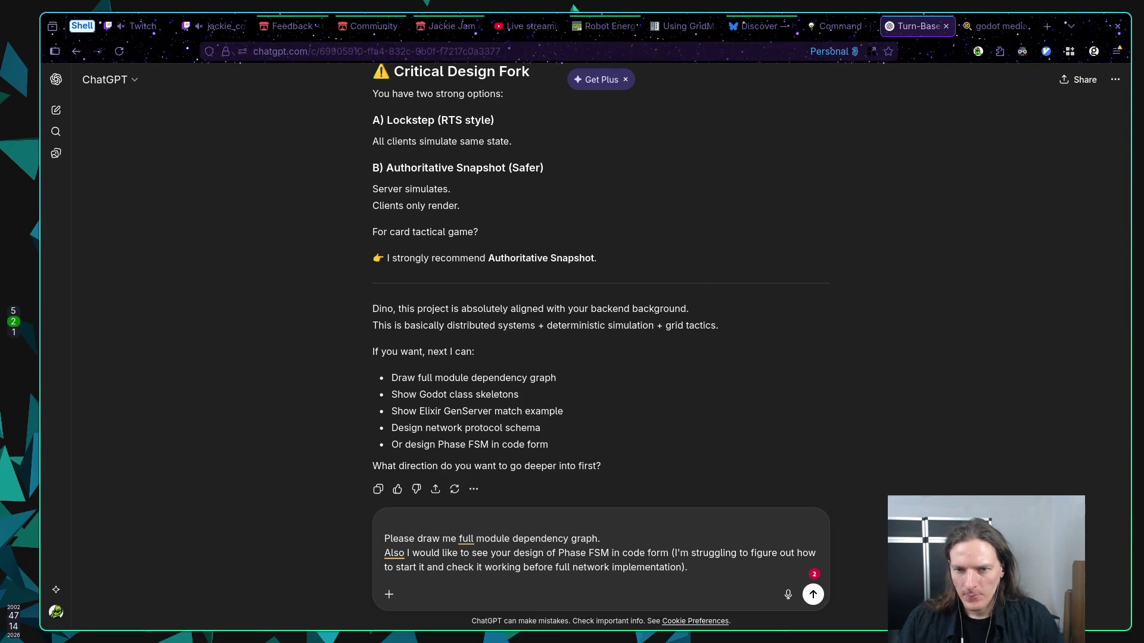
text(Yes, )
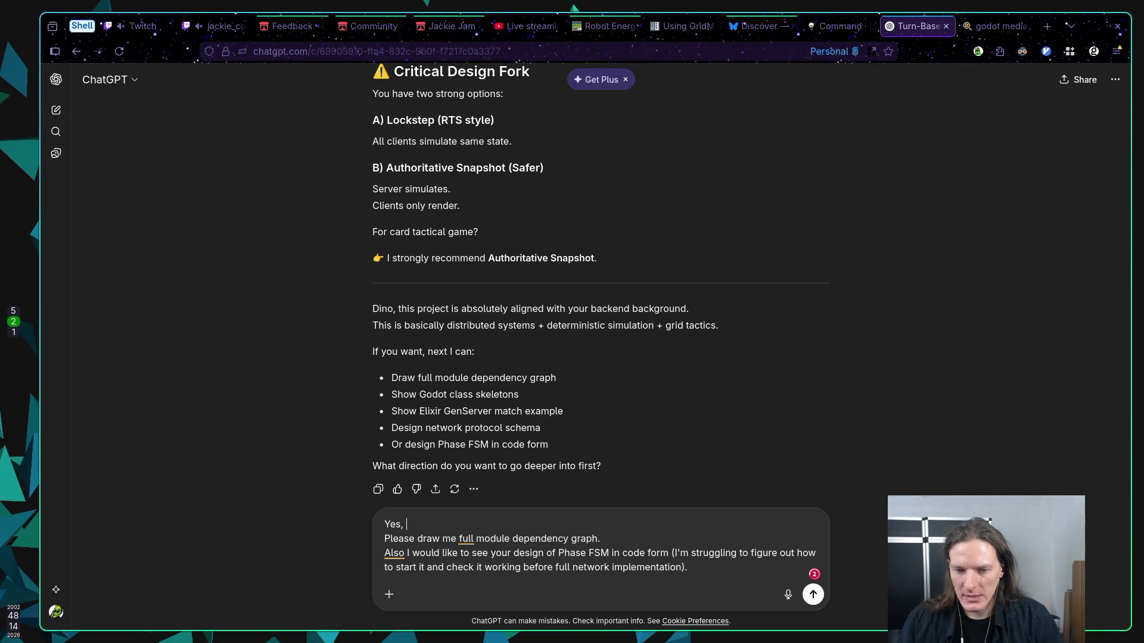
text(I'm pla)
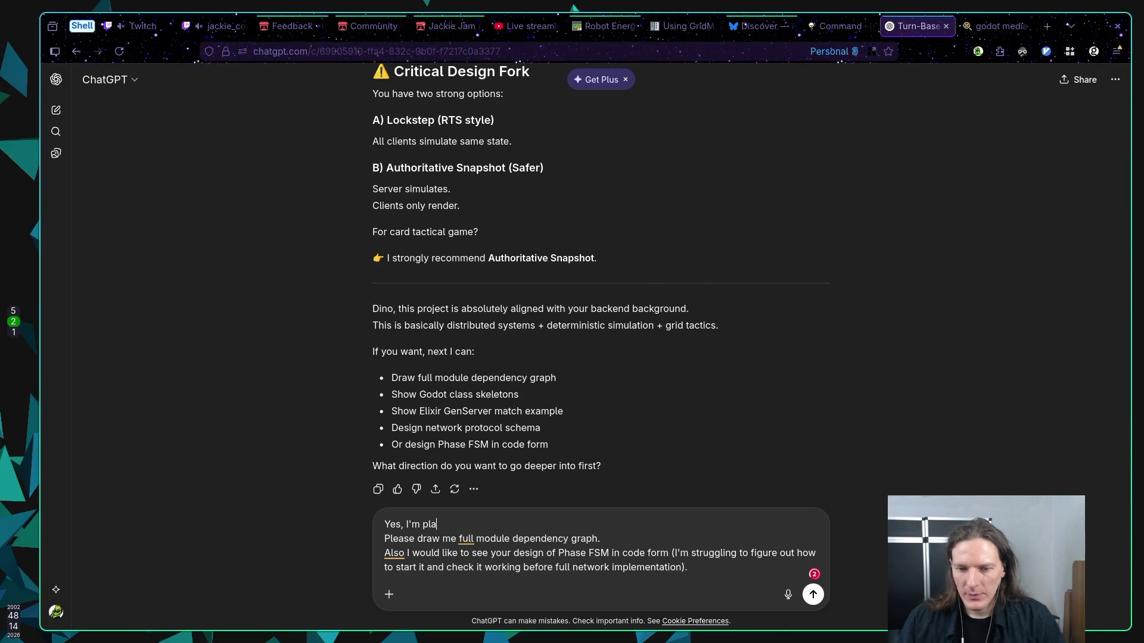
text(nin)
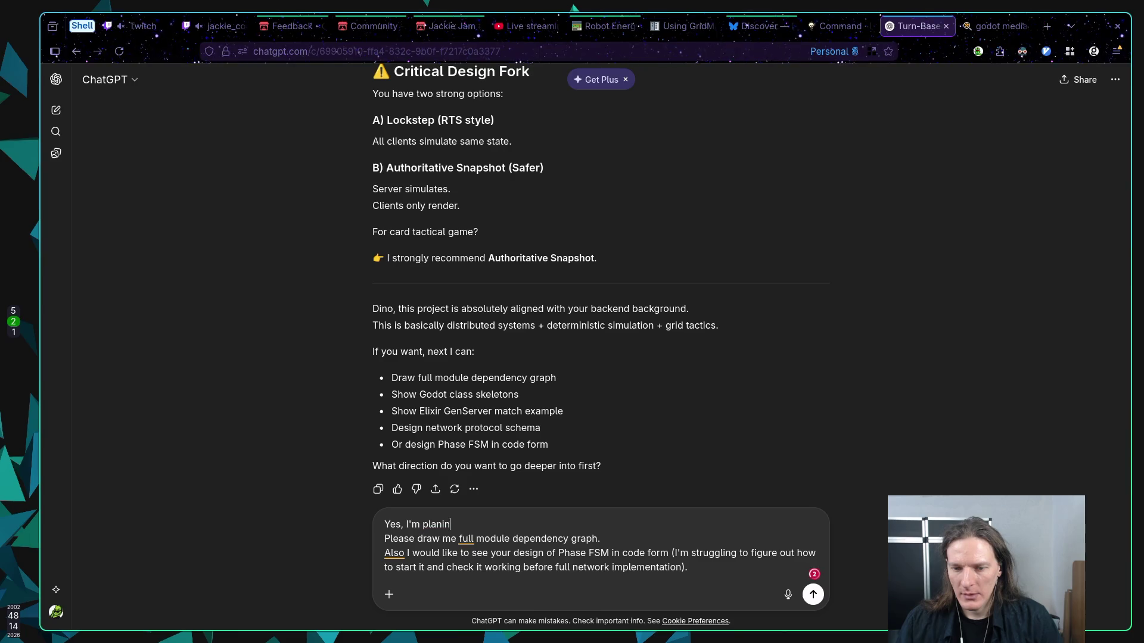
text(g to have )
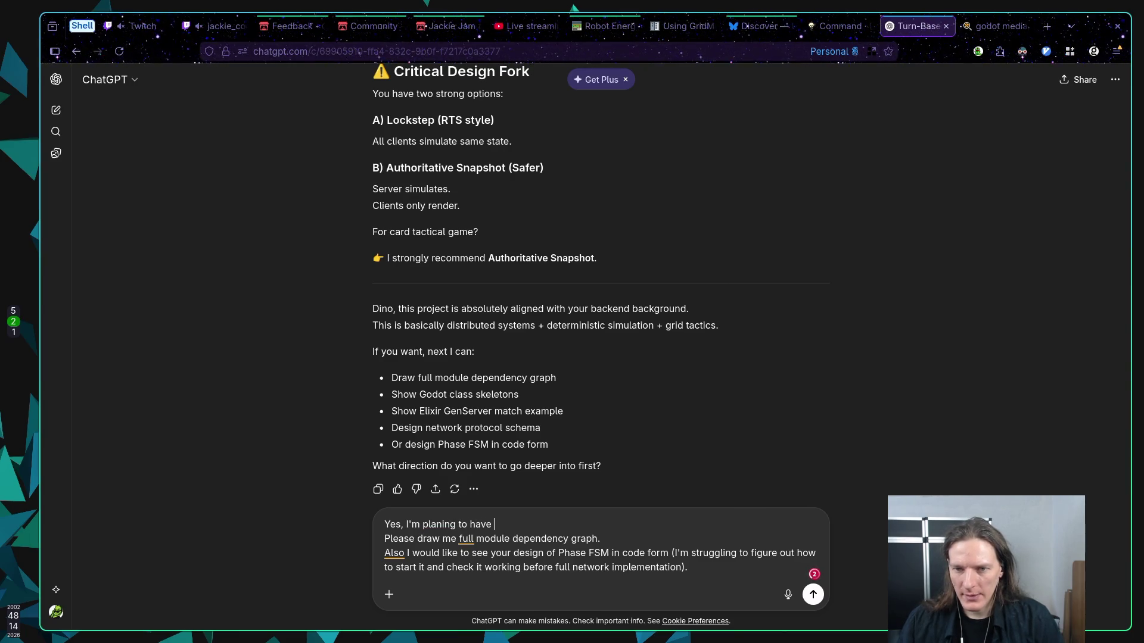
text(Author)
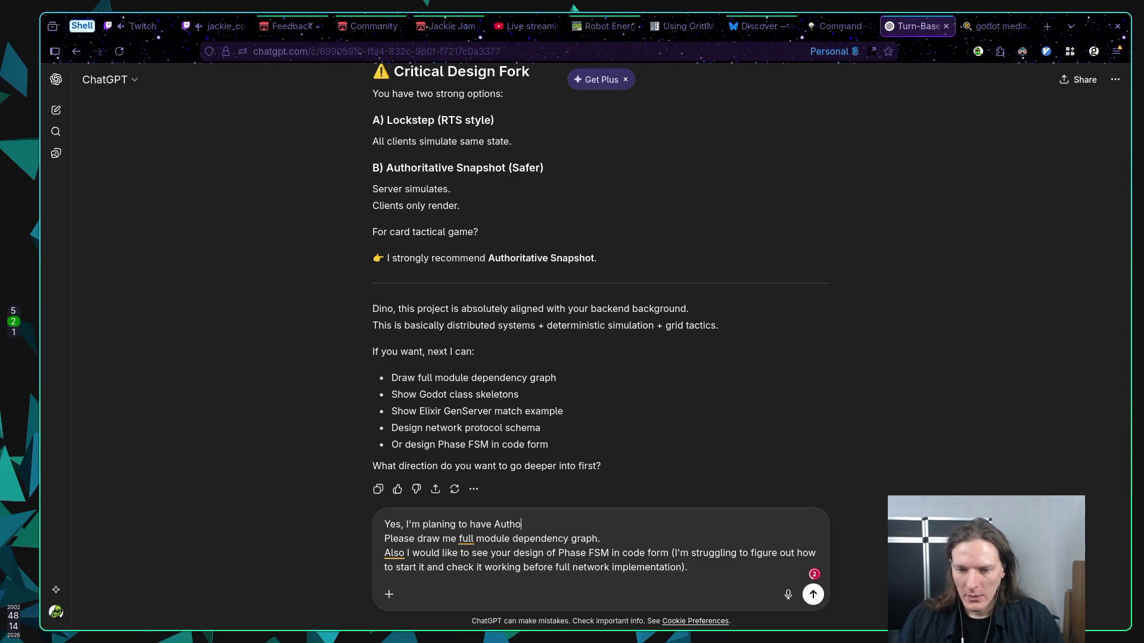
key(BackSpace)
key(BackSpace)
key(BackSpace)
text(wh)
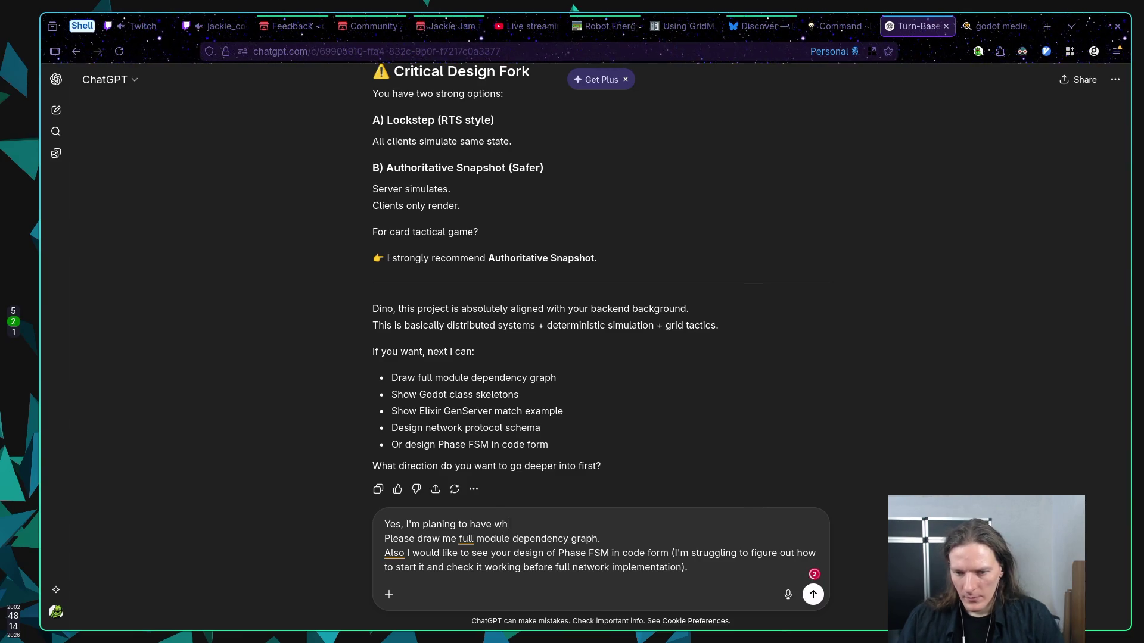
text(at you descri)
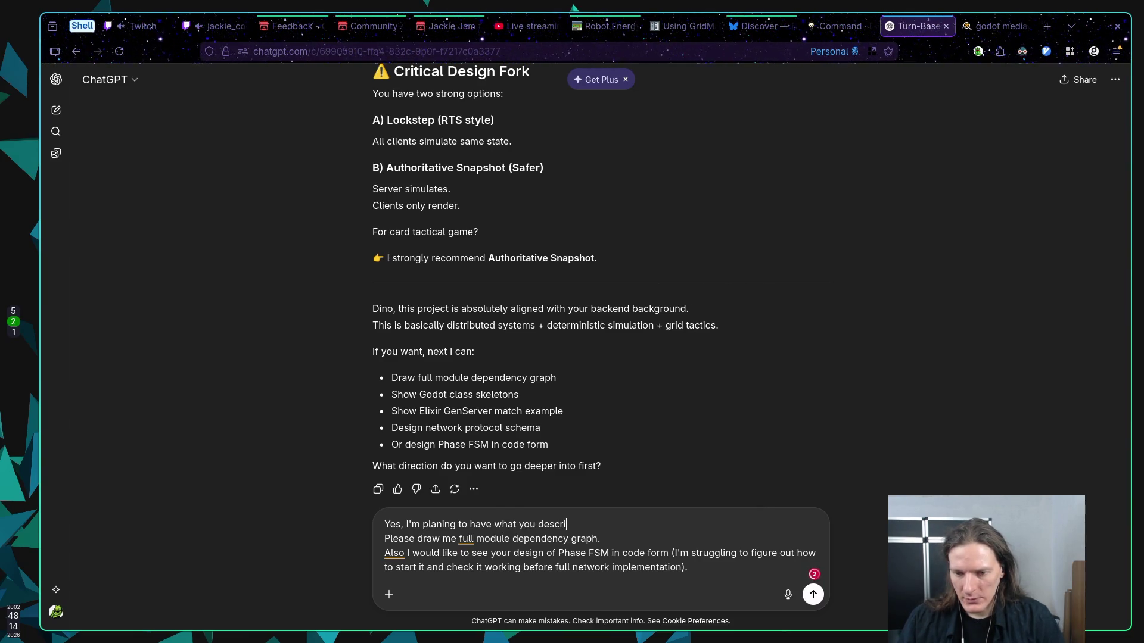
text(bed Auth)
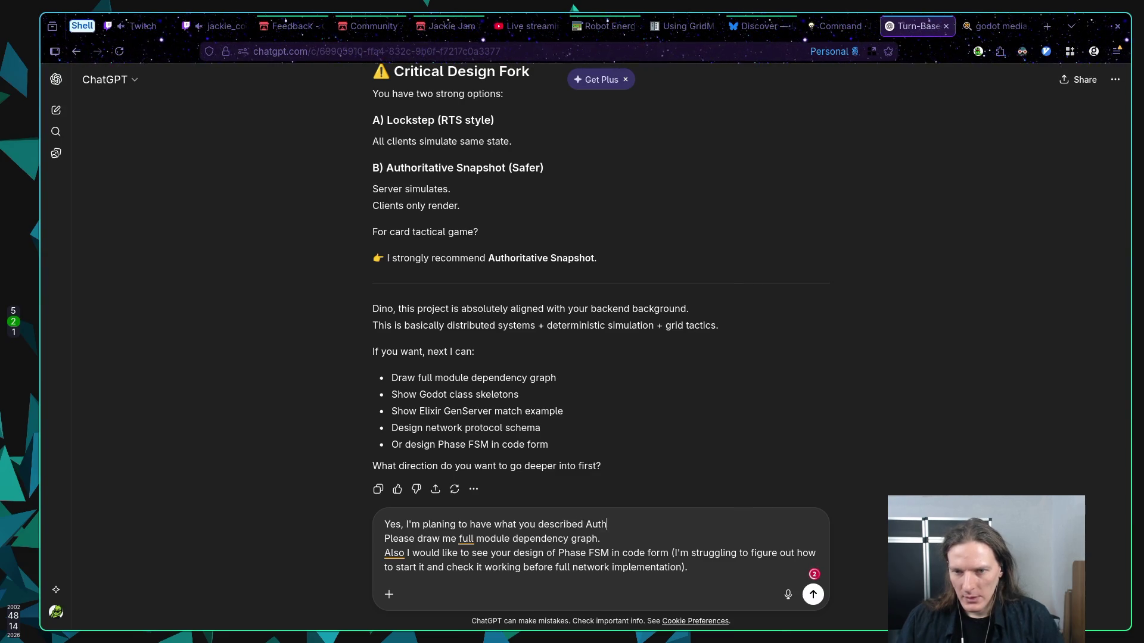
text(oritative Sn)
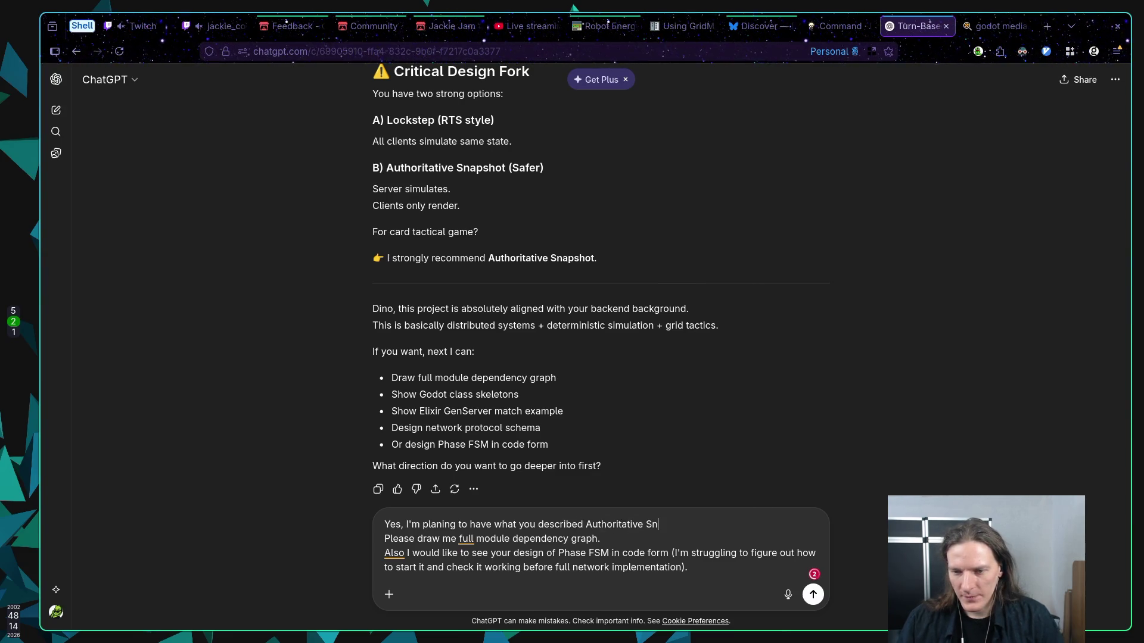
text(apshot!)
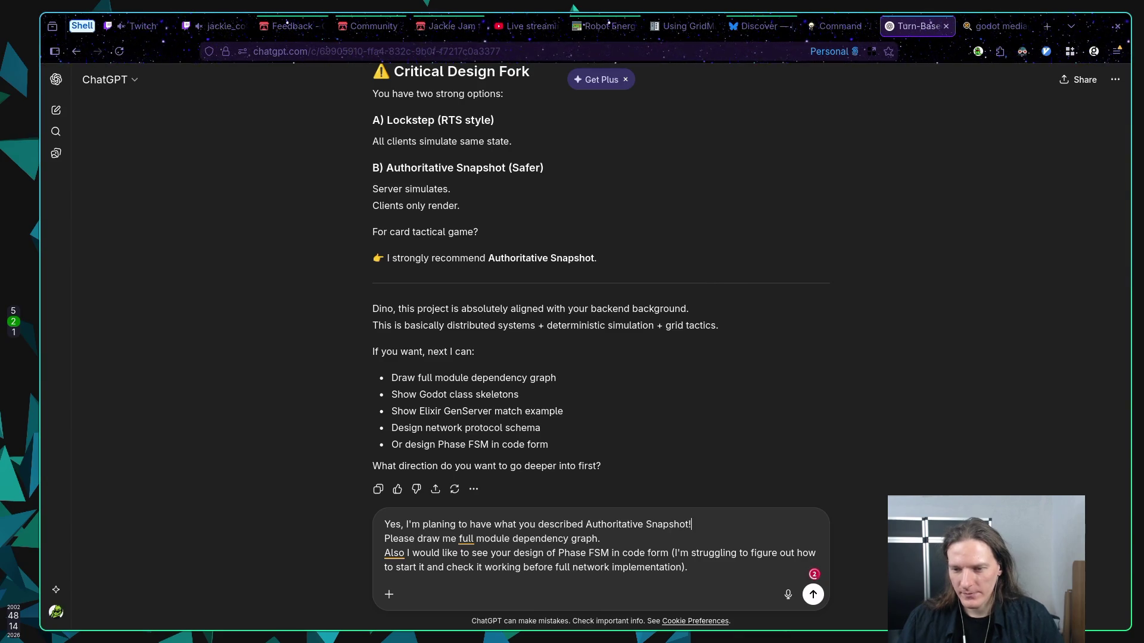
key(shift+Return)
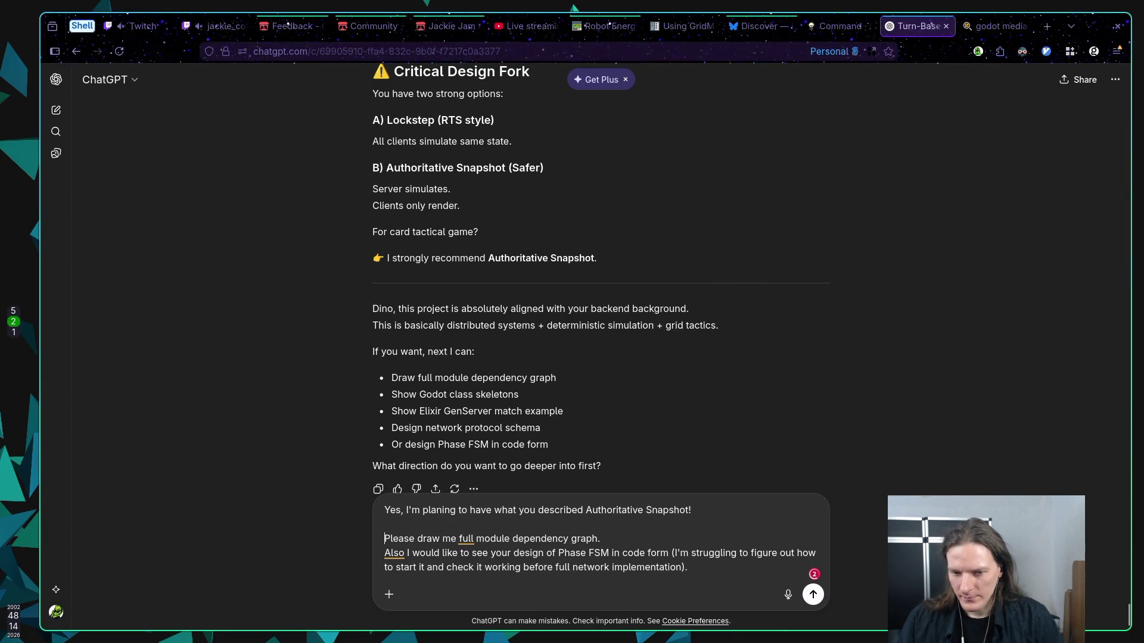
key(shift+Return)
key(shift+Return)
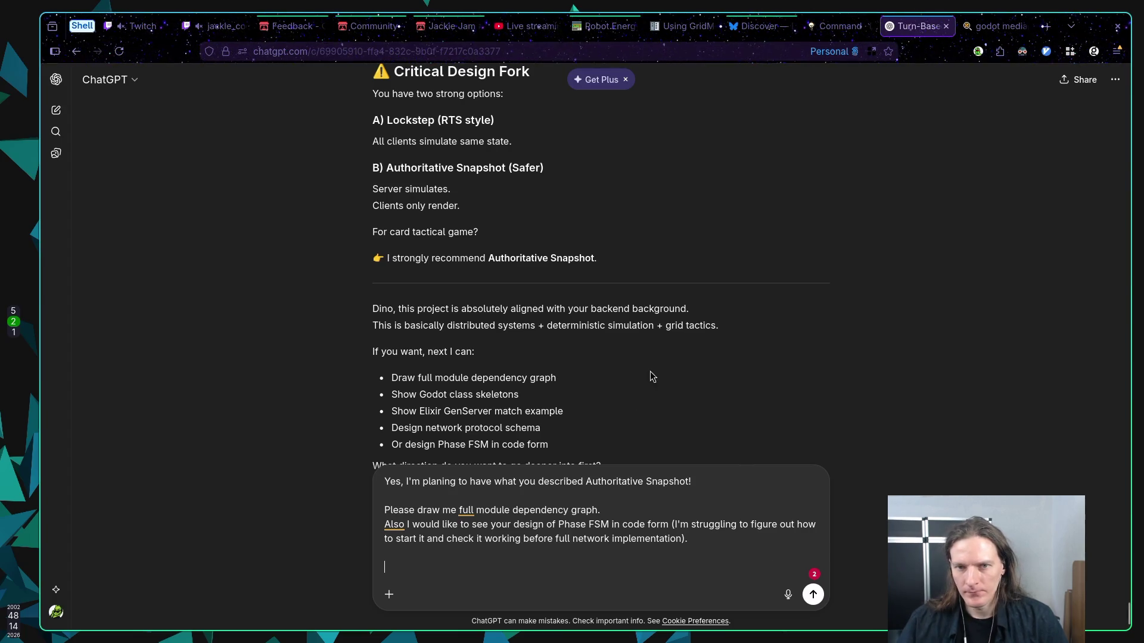
Insert a new first line: 'Units will be given on level load. As long as player set of cards'
scroll(619, 374, up, 5)
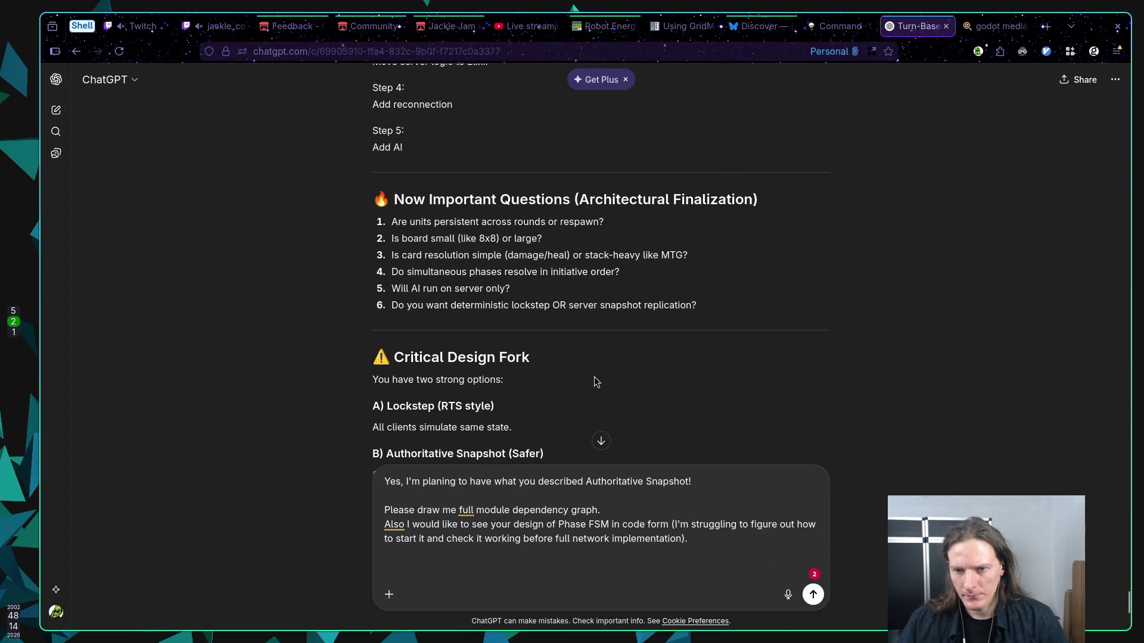
click(387, 481)
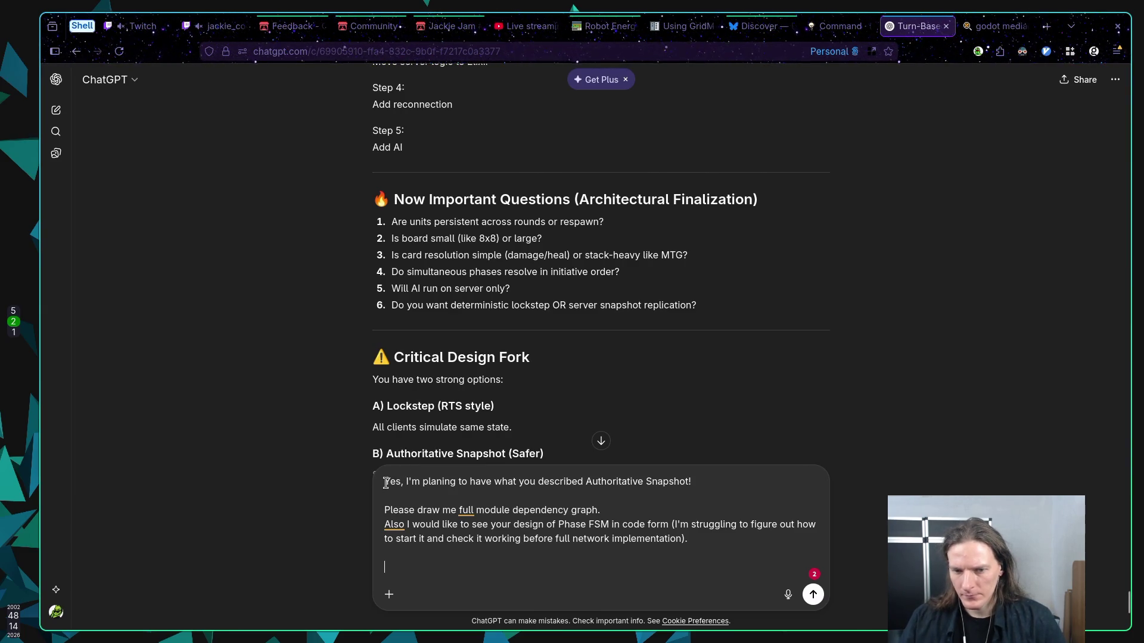
key(shift+Return)
key(Up)
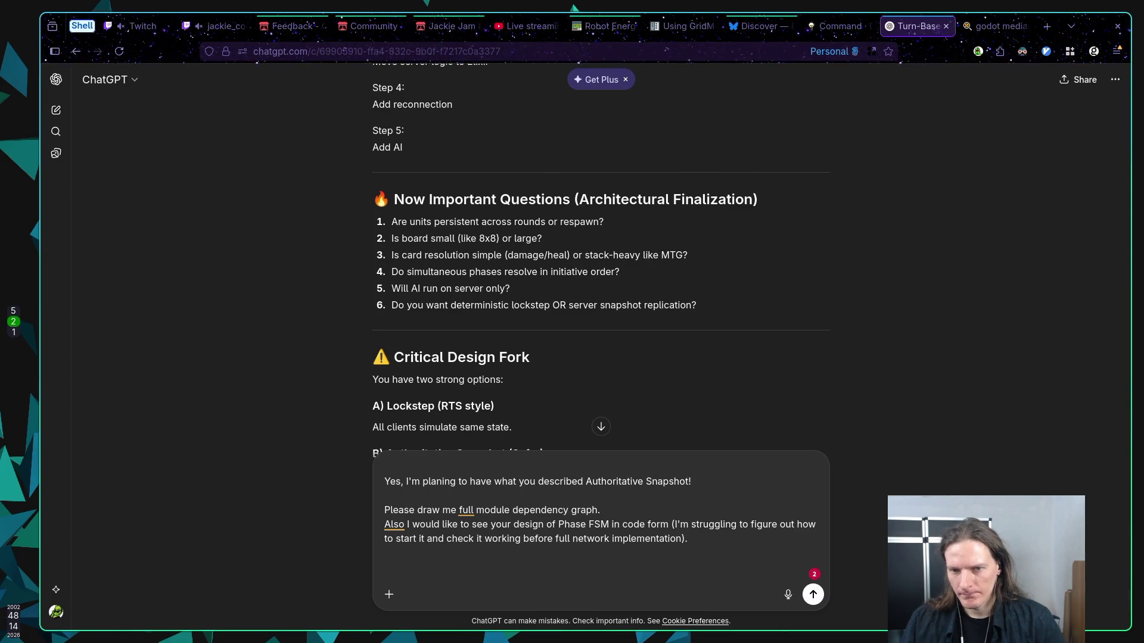
text(U)
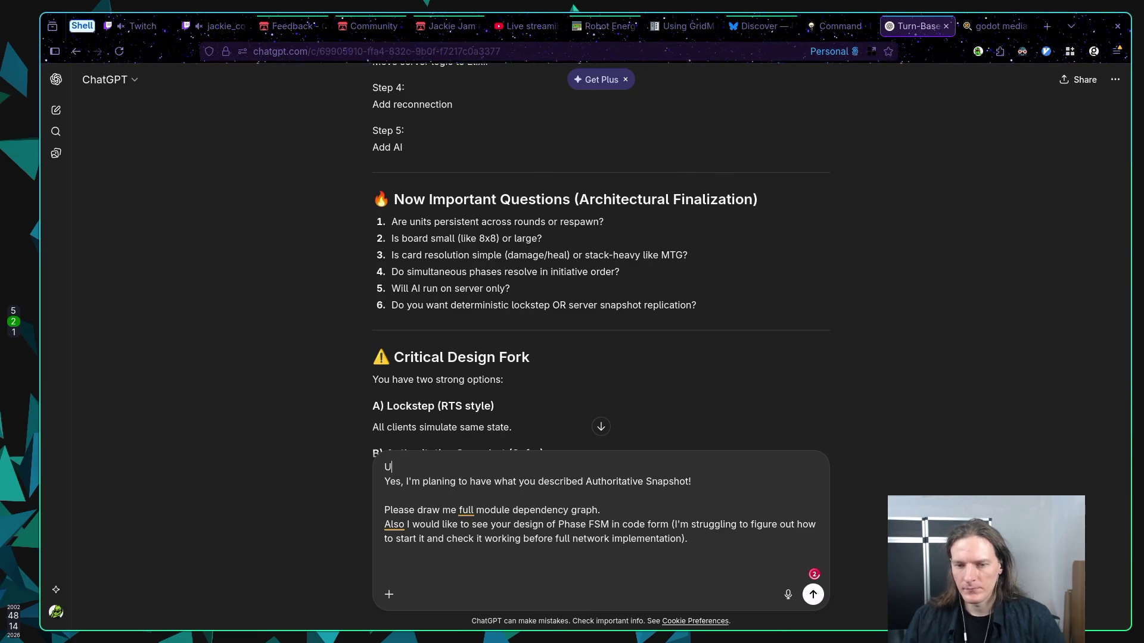
text(nits wil)
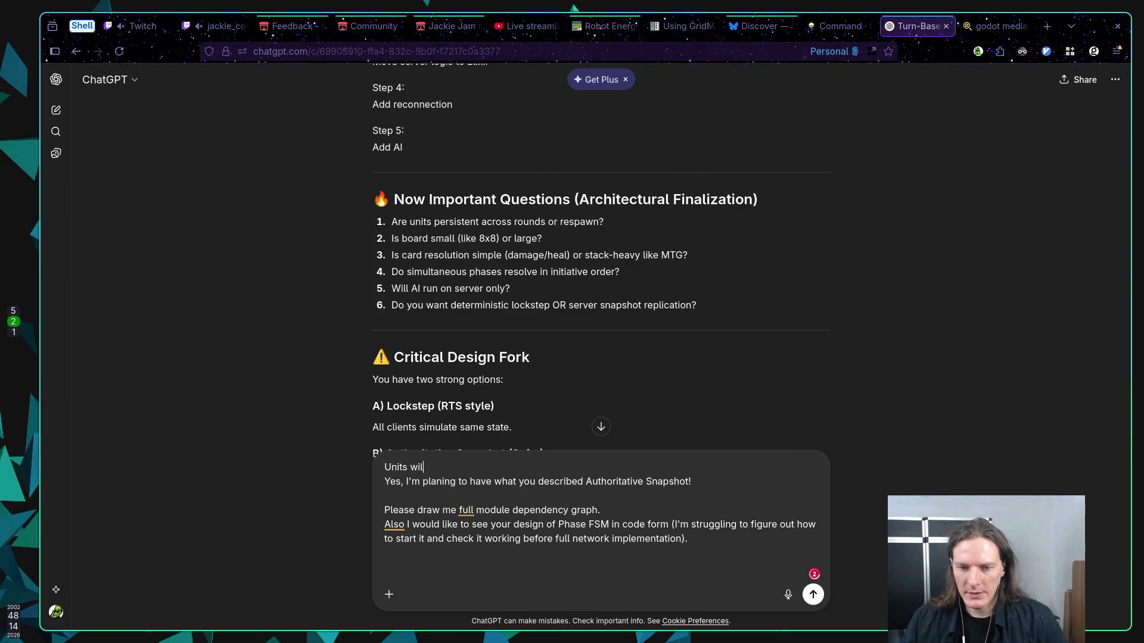
text(l be gived)
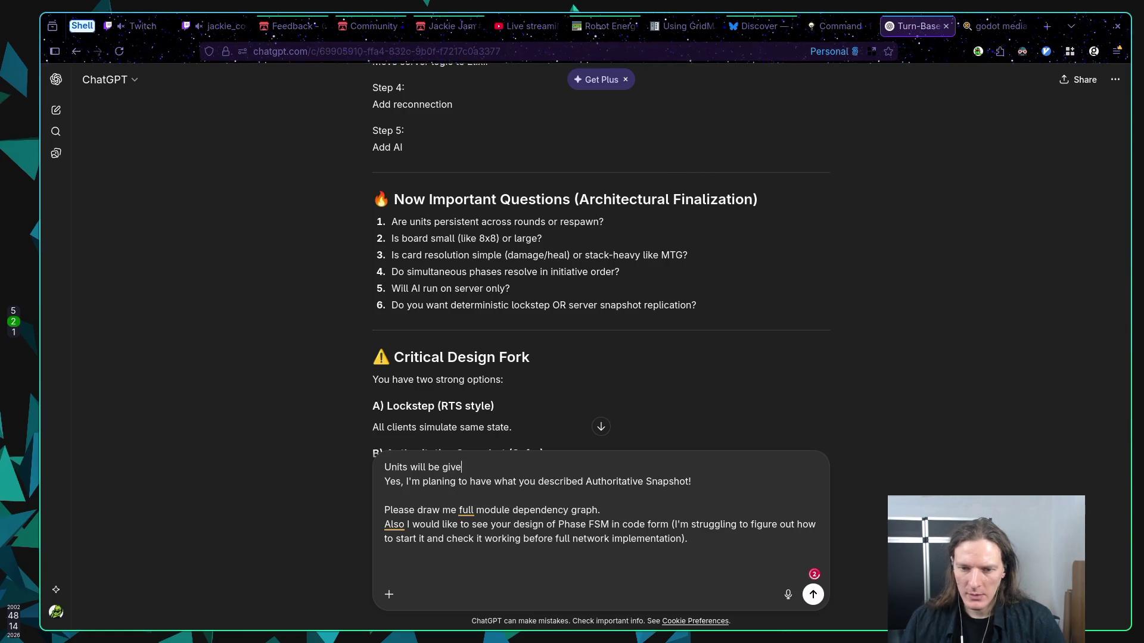
key(BackSpace)
key(BackSpace)
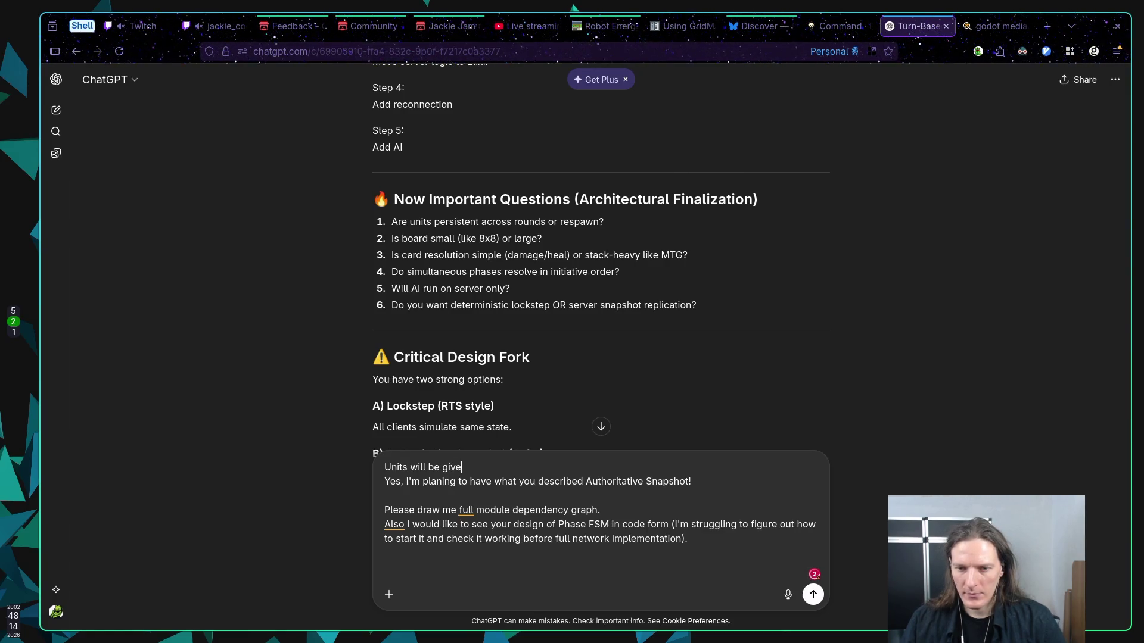
text(n to)
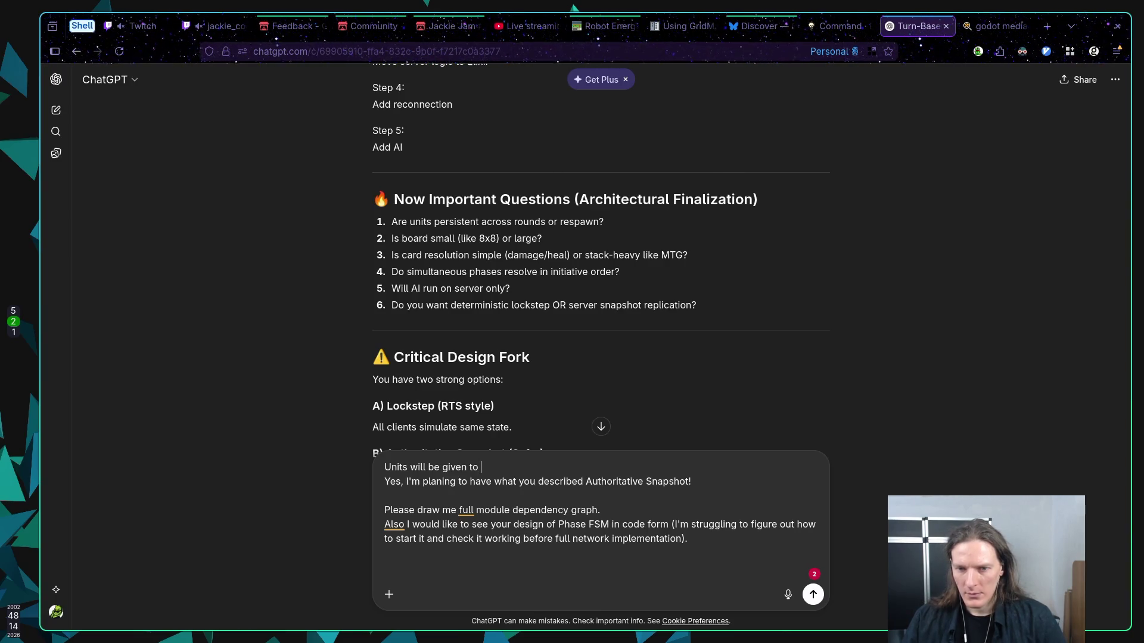
key(BackSpace)
key(BackSpace)
text(to)
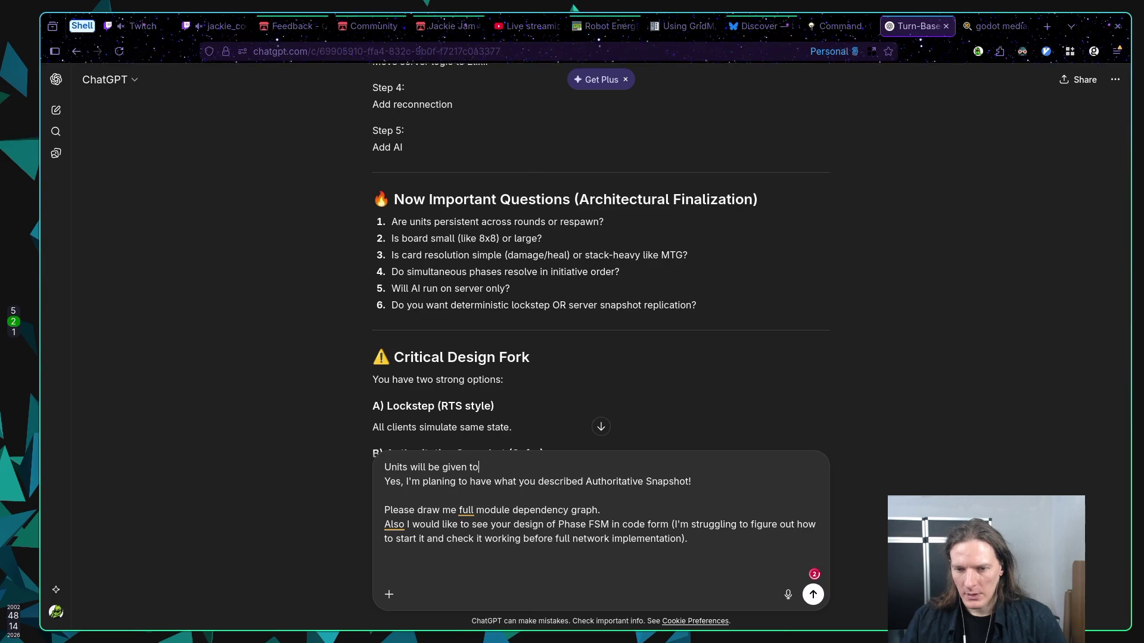
key(BackSpace)
key(BackSpace)
text(on )
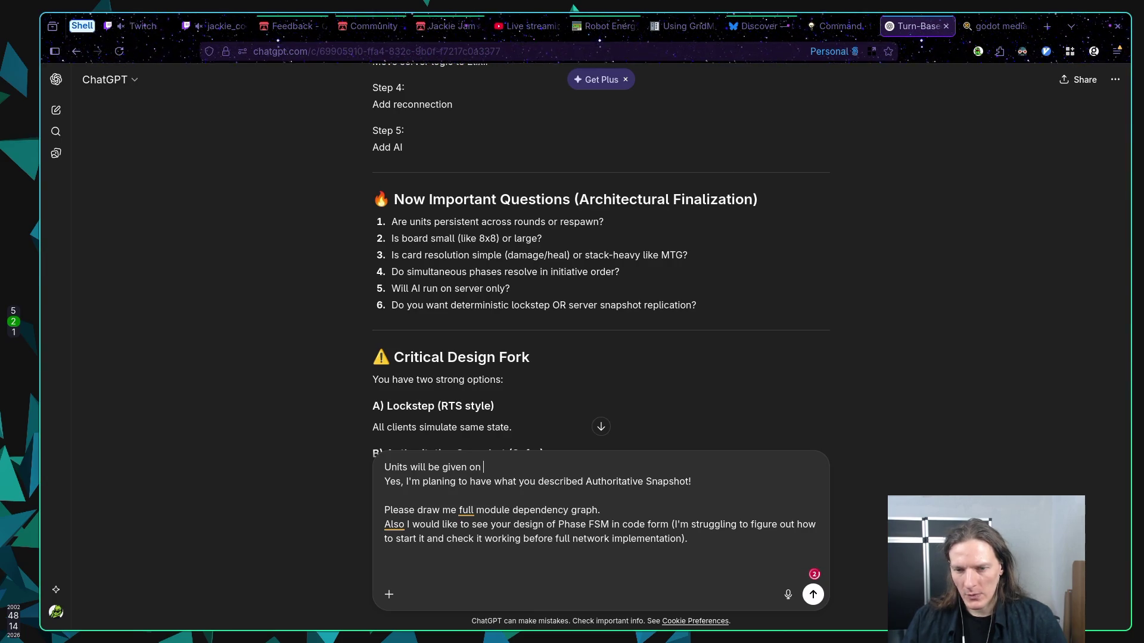
text(level load. A)
key(BackSpace)
key(BackSpace)
text(. As long as player set of ca)
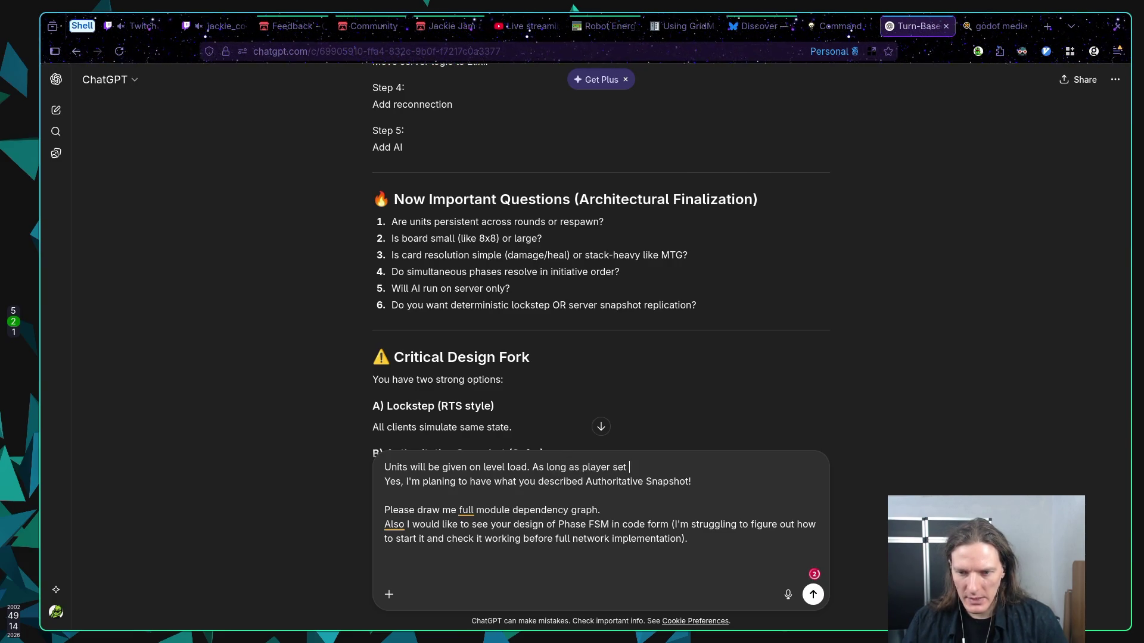
text(rd)
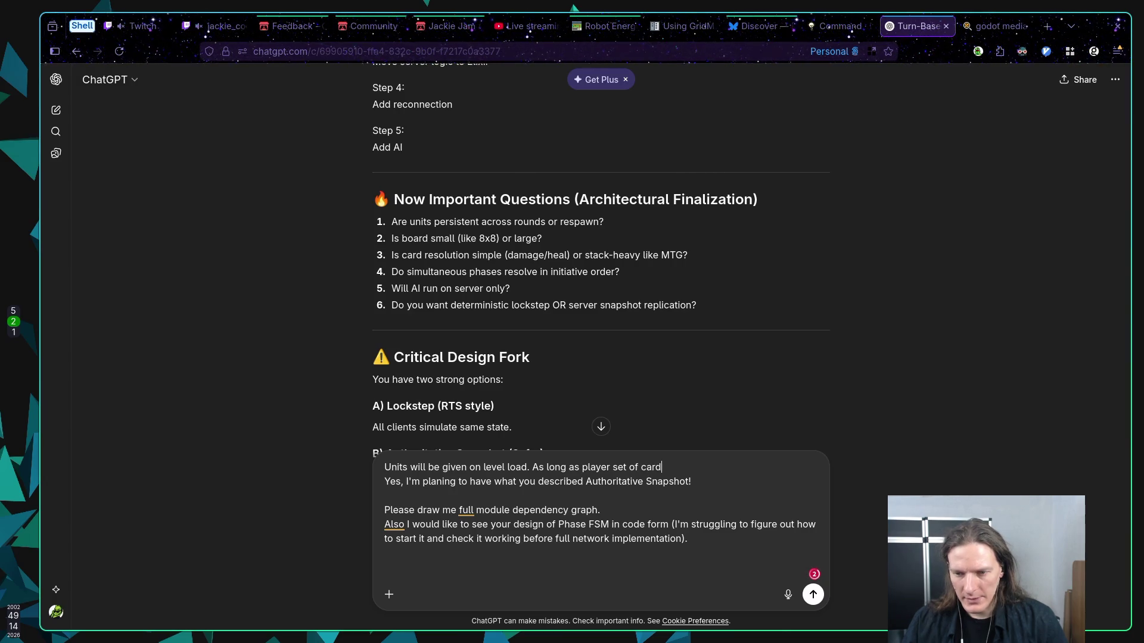
text(s.)
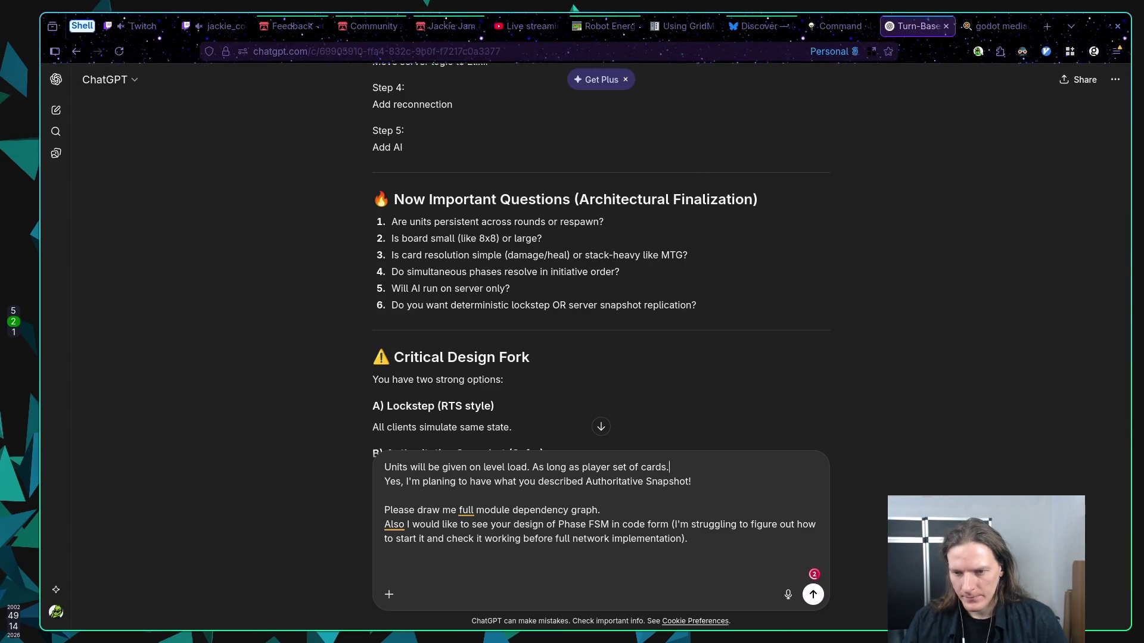
key(shift+Return)
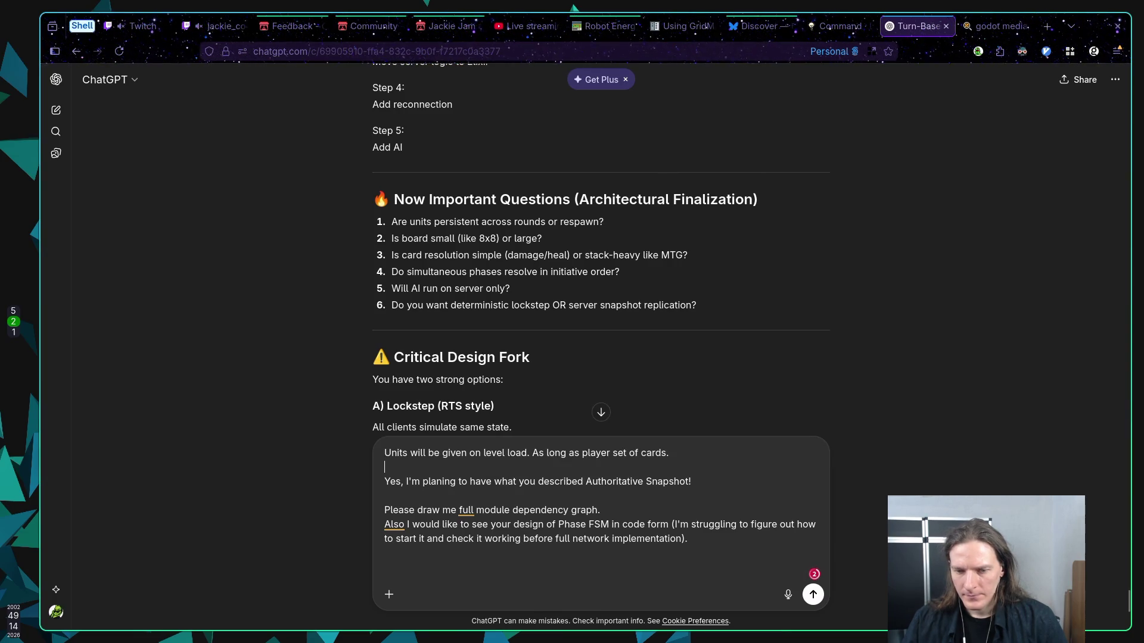
Add a line that the board is small for now, 10 by 10, with different maps planned, fixing 'different' and 'experimenting'
text(B)
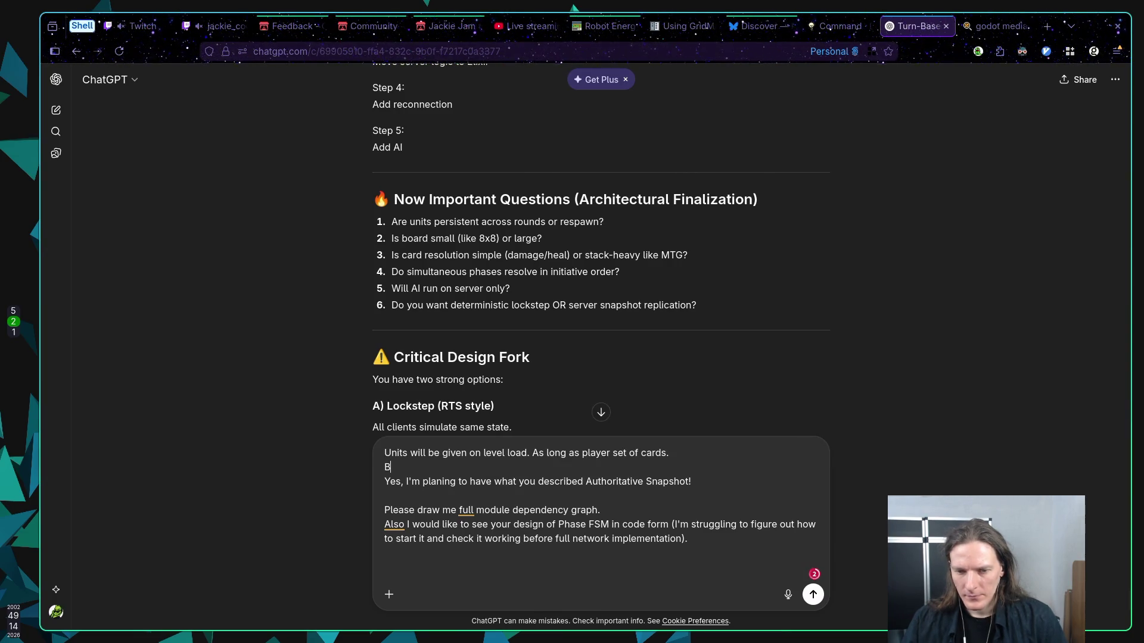
text(oard issmal)
text( (for now). )
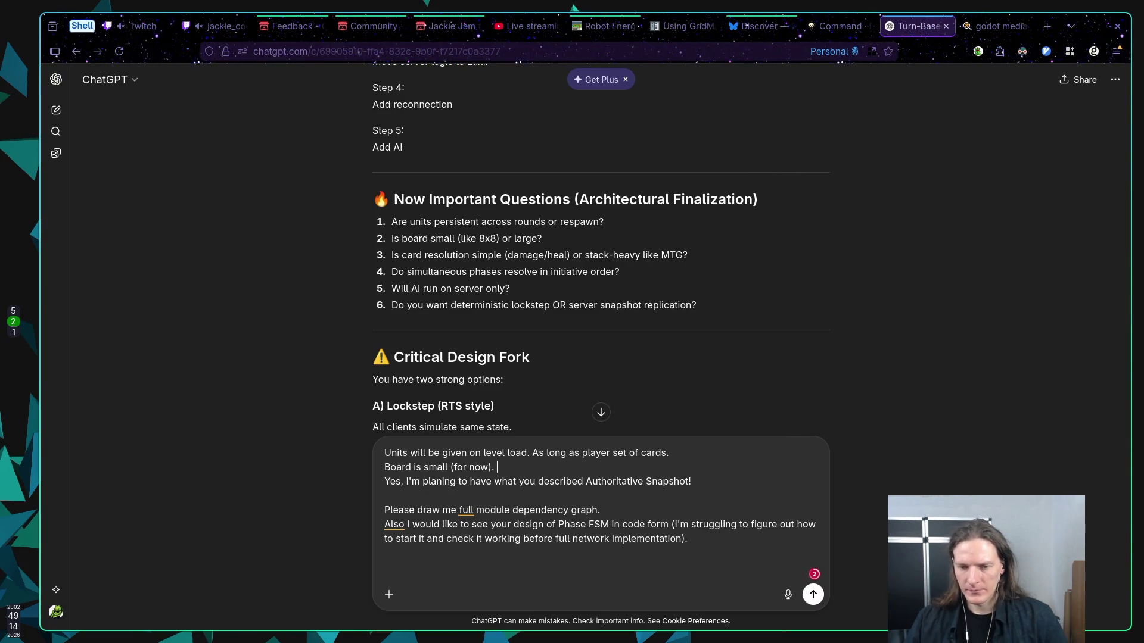
text(I'm experiment)
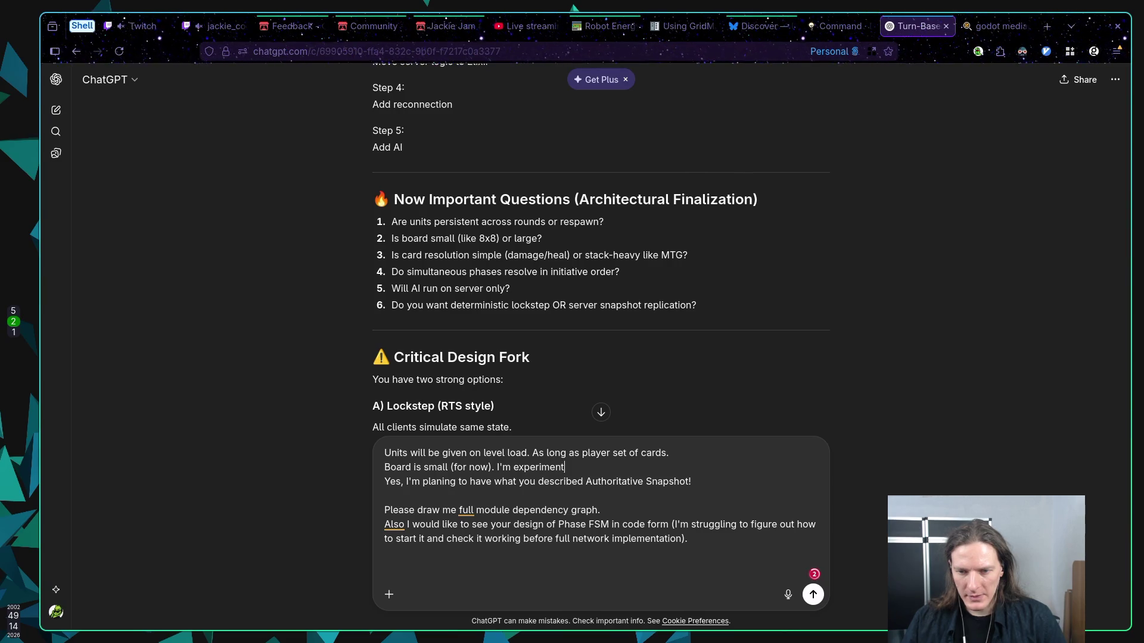
text(in on 10 by 10, but)
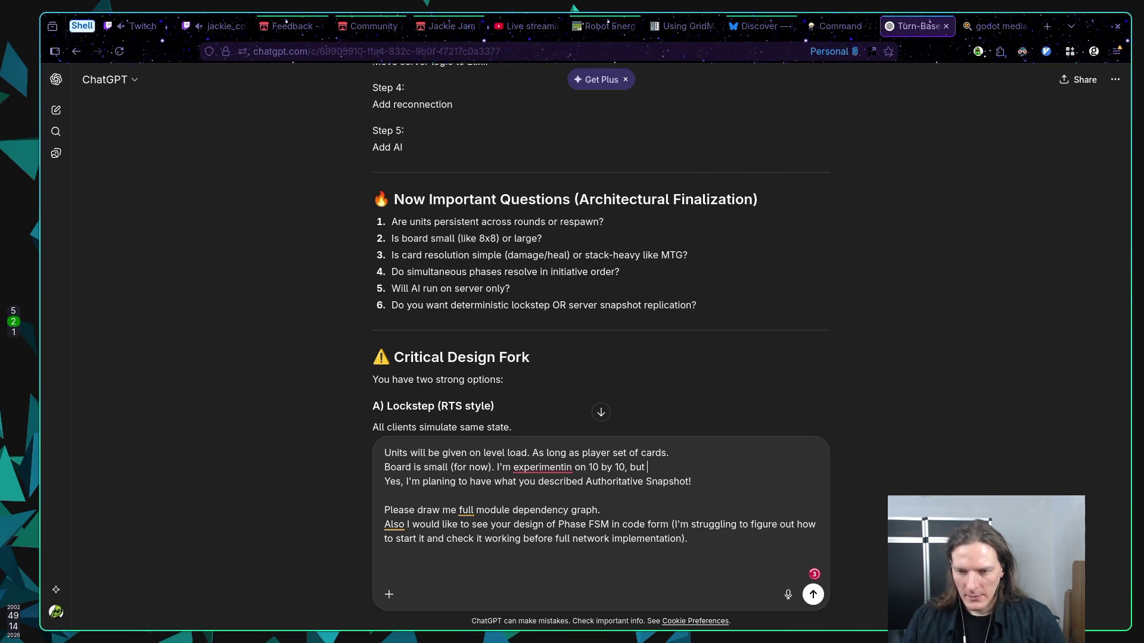
text( will have )
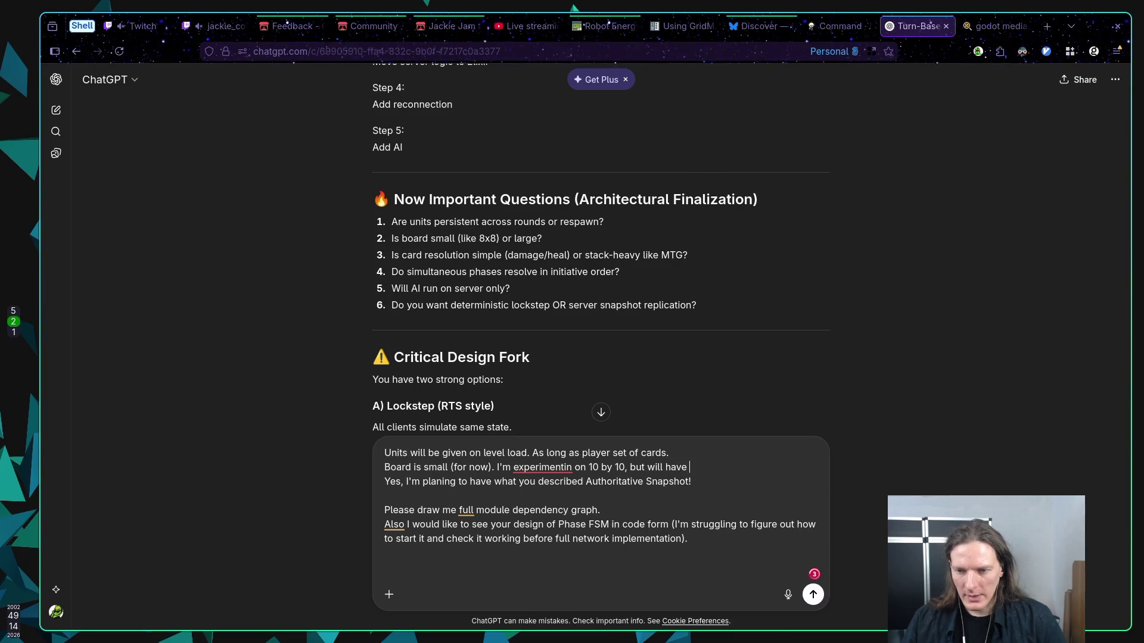
text(diffe)
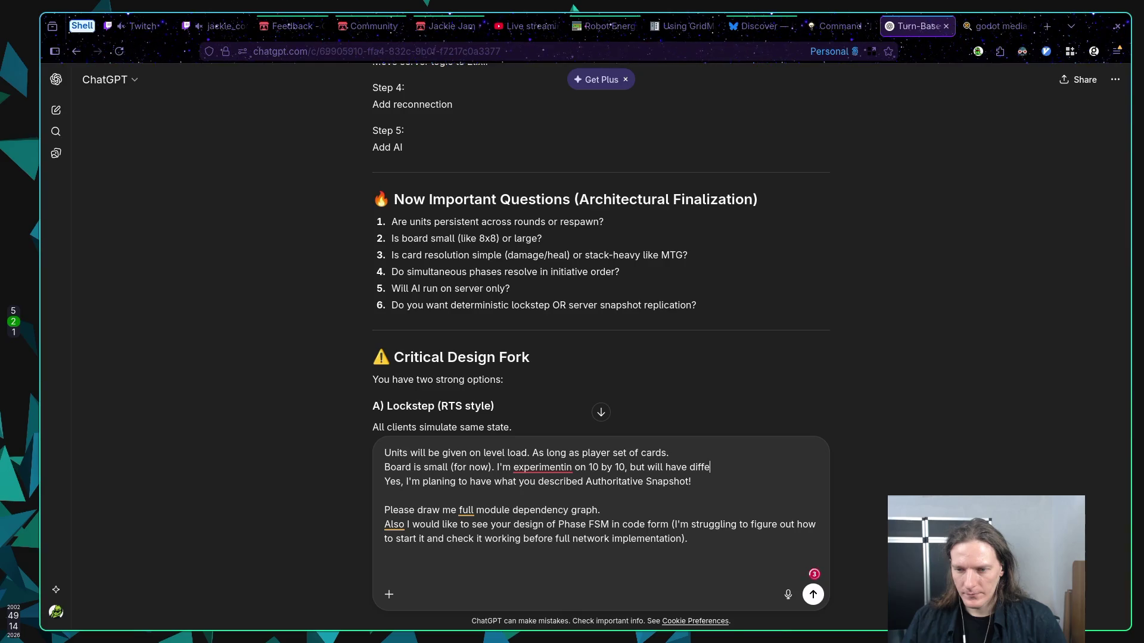
text(net maps)
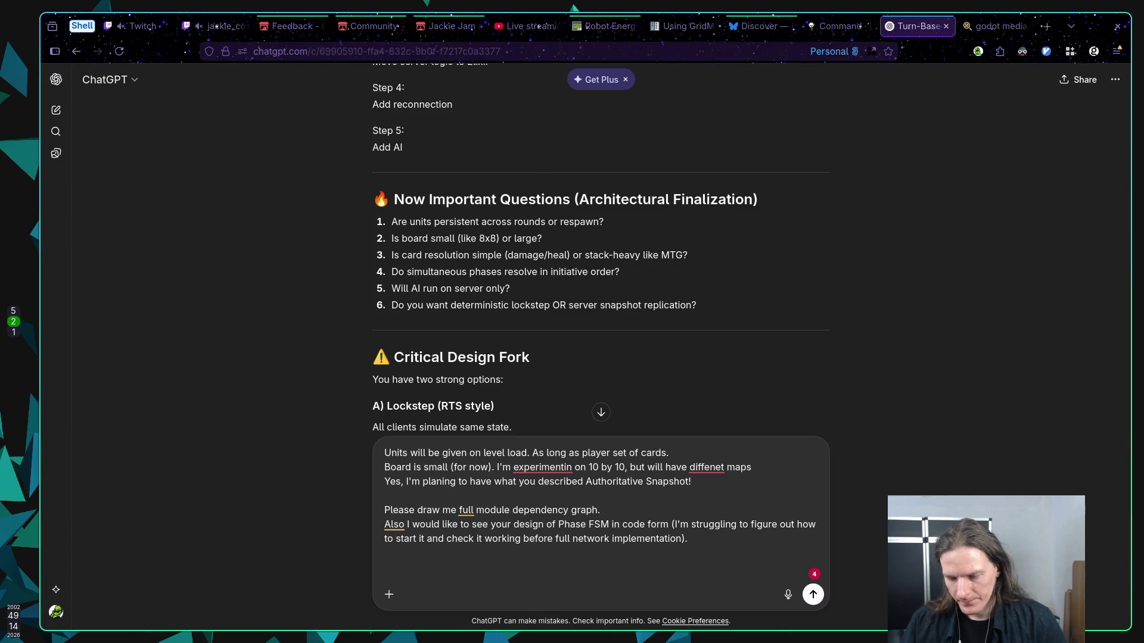
text(.)
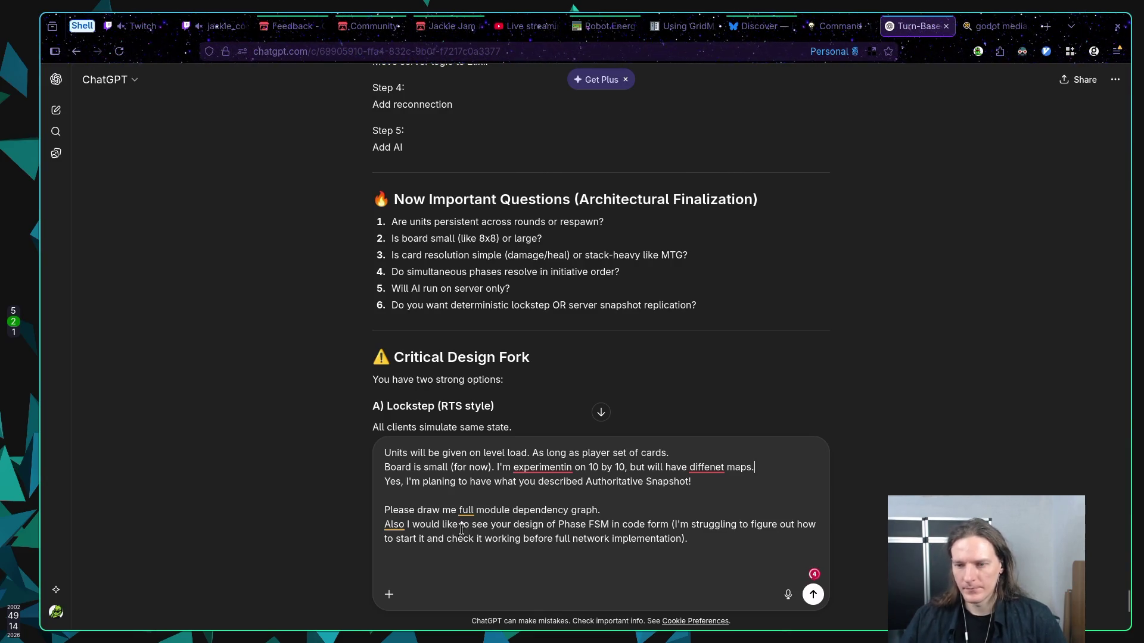
click(712, 468)
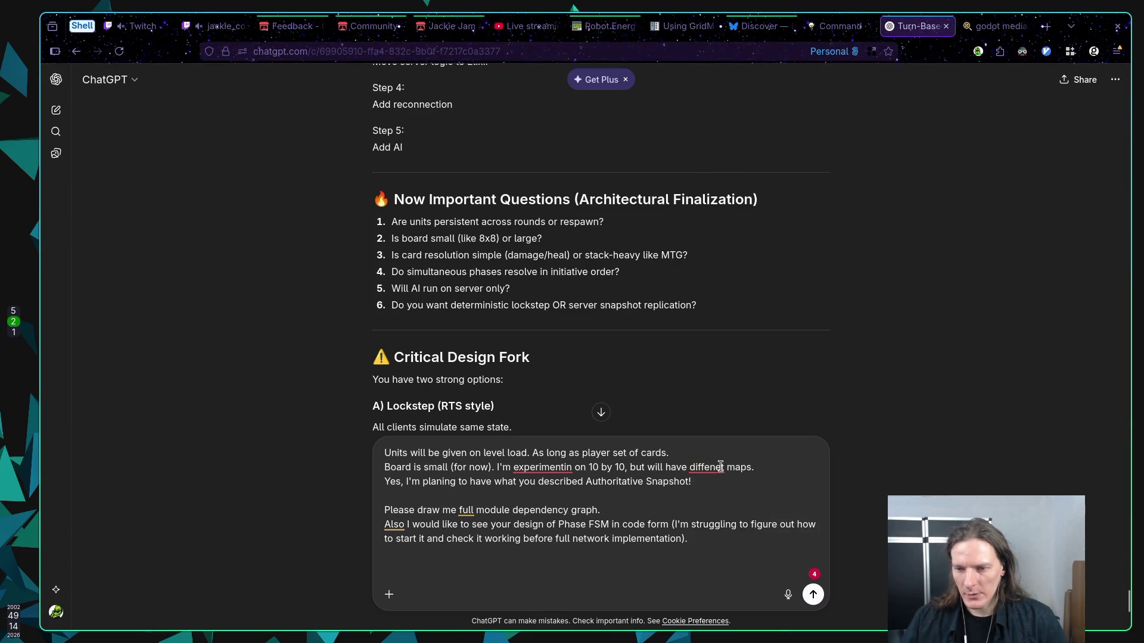
click(717, 468)
click(716, 544)
click(542, 468)
click(550, 544)
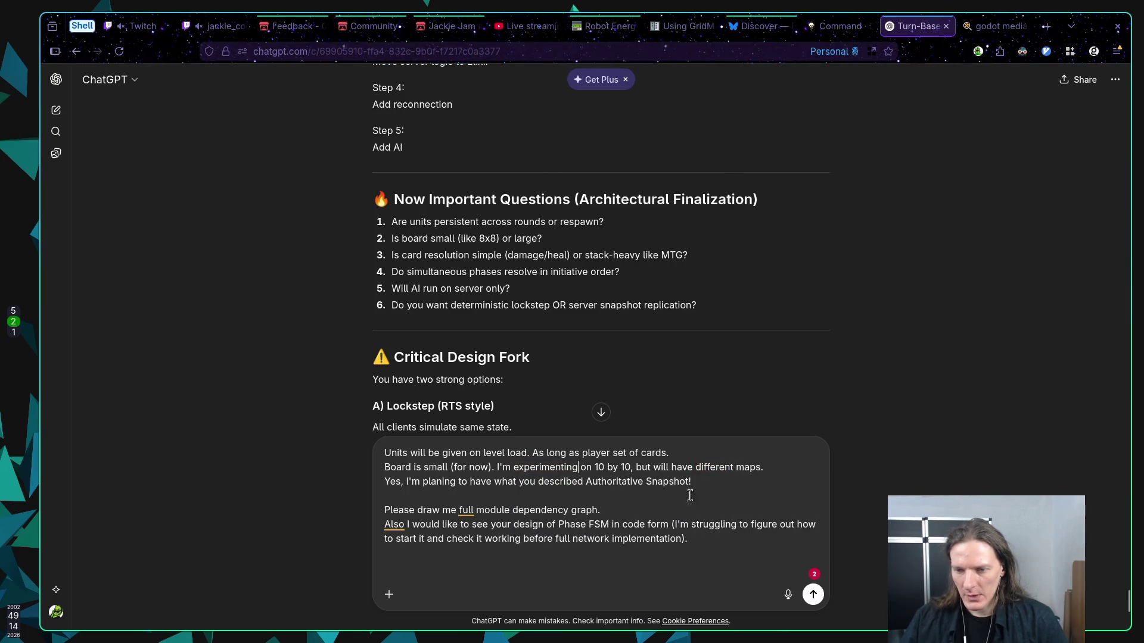
Add the line 'Simultaneous phases will resolve in Player order, but might try initiatives (experiment)', spelled correctly
scroll(542, 548, down, 3)
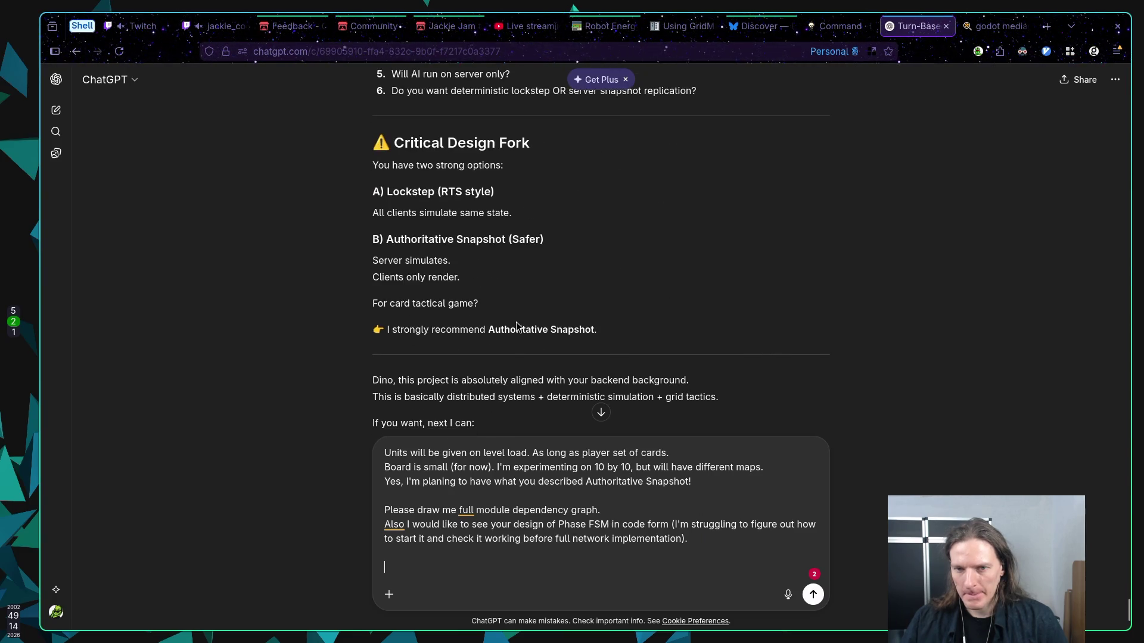
scroll(516, 327, up, 3)
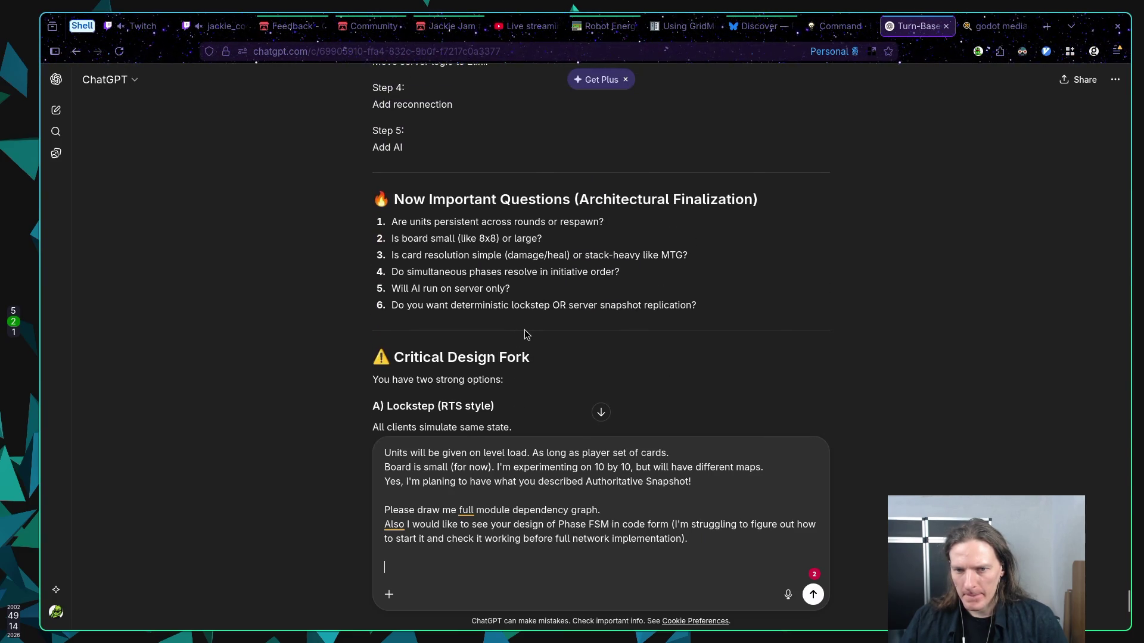
click(794, 468)
key(shift+Return)
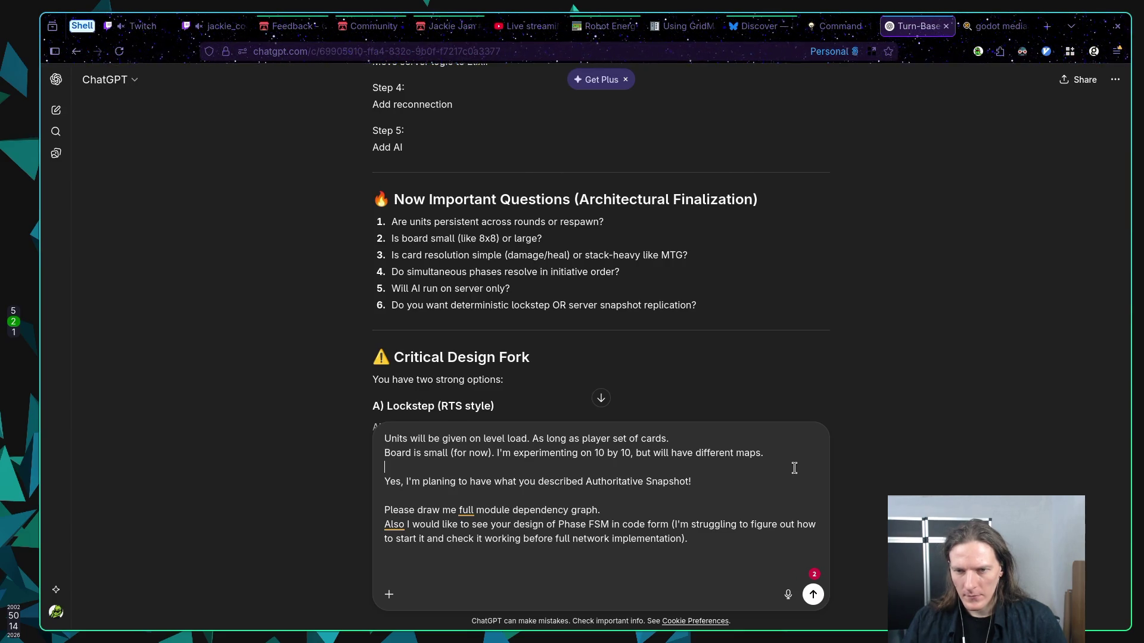
key(Up)
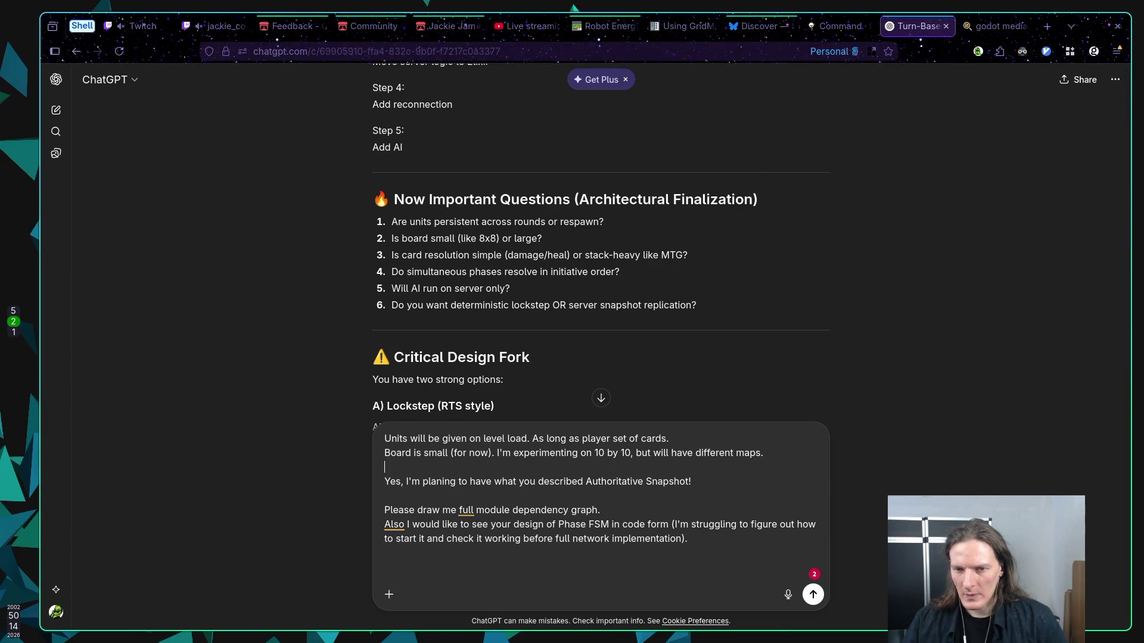
text(Sim)
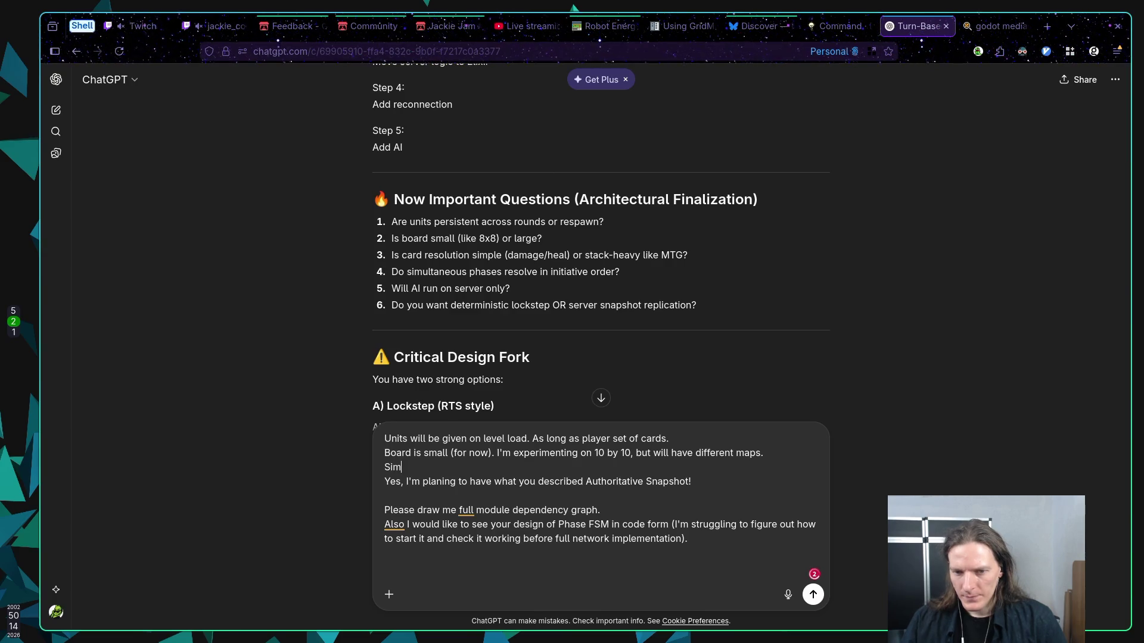
text(ultaniou)
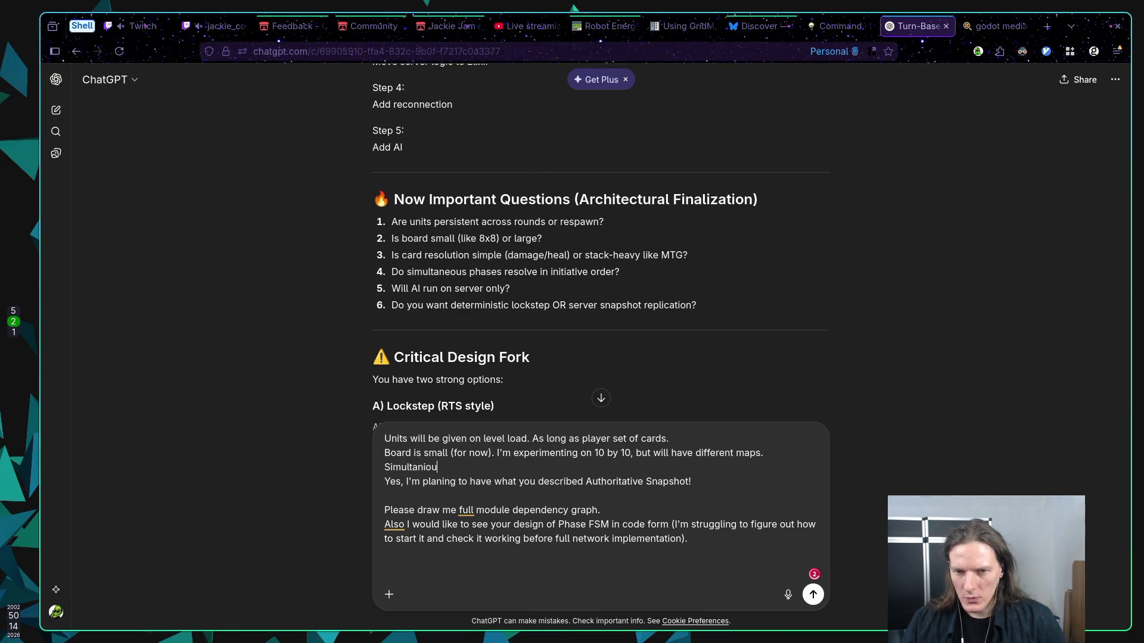
text(s phases )
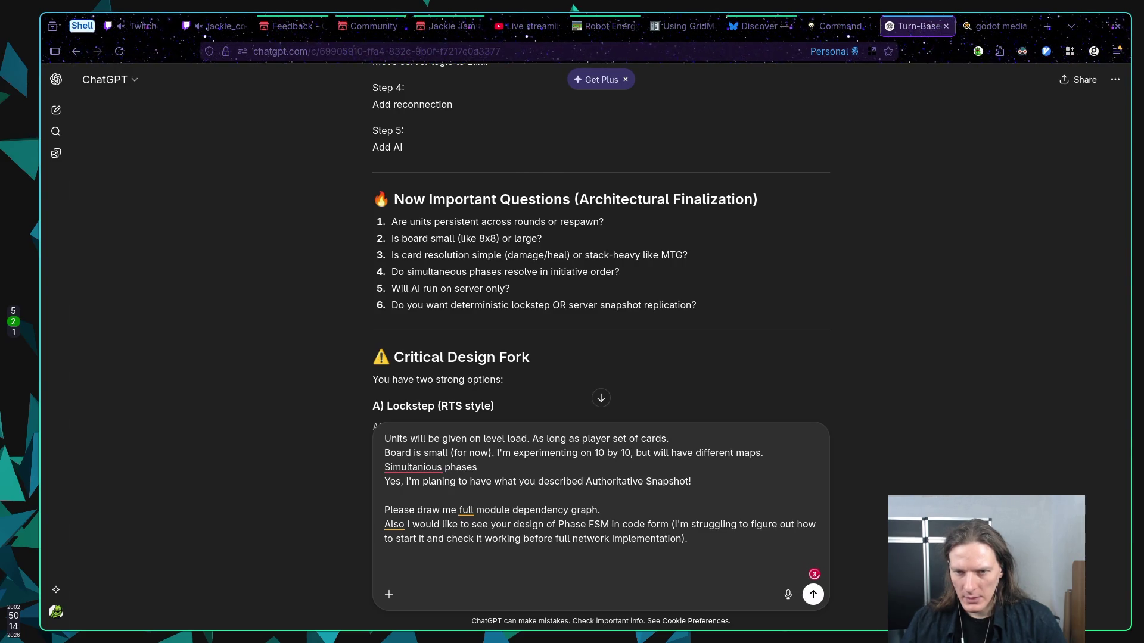
text(will re)
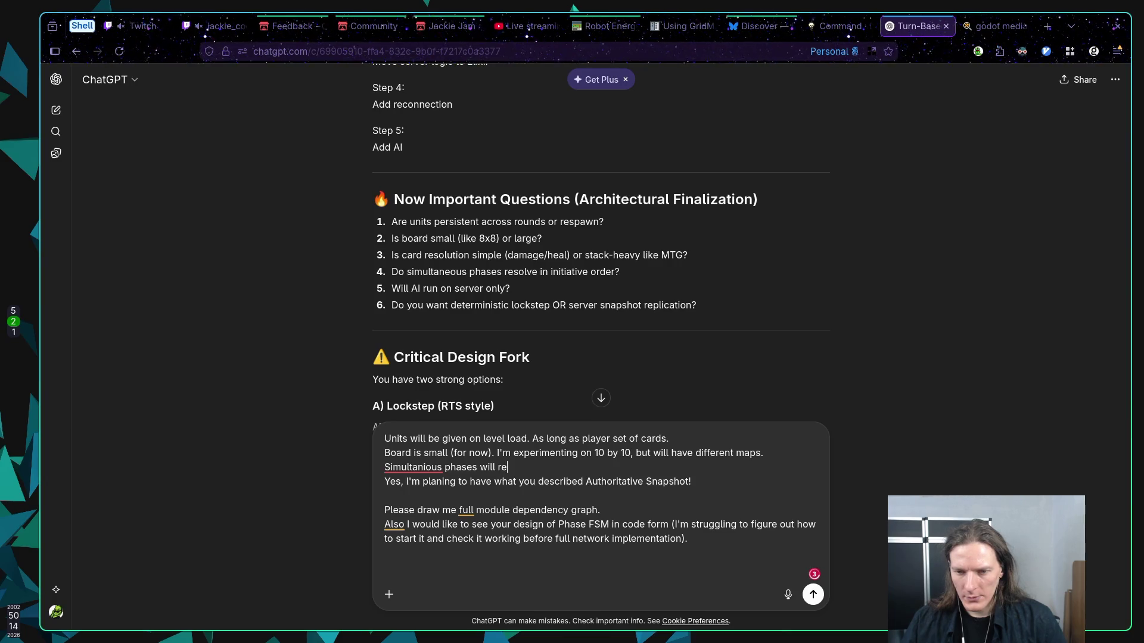
text(solve in Player o)
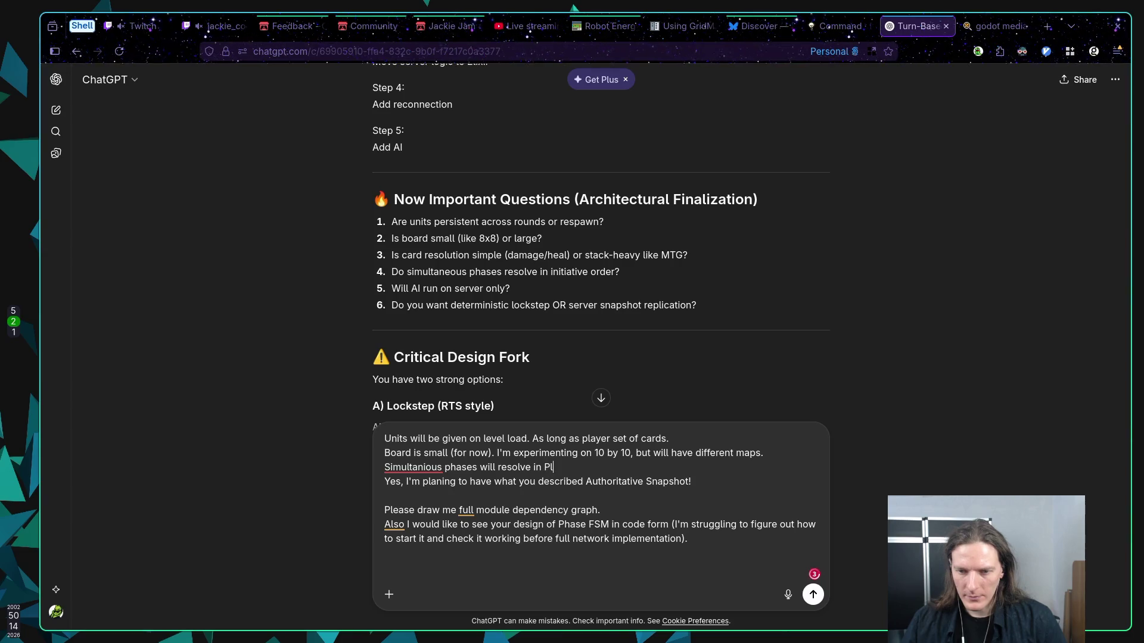
text(rder, but )
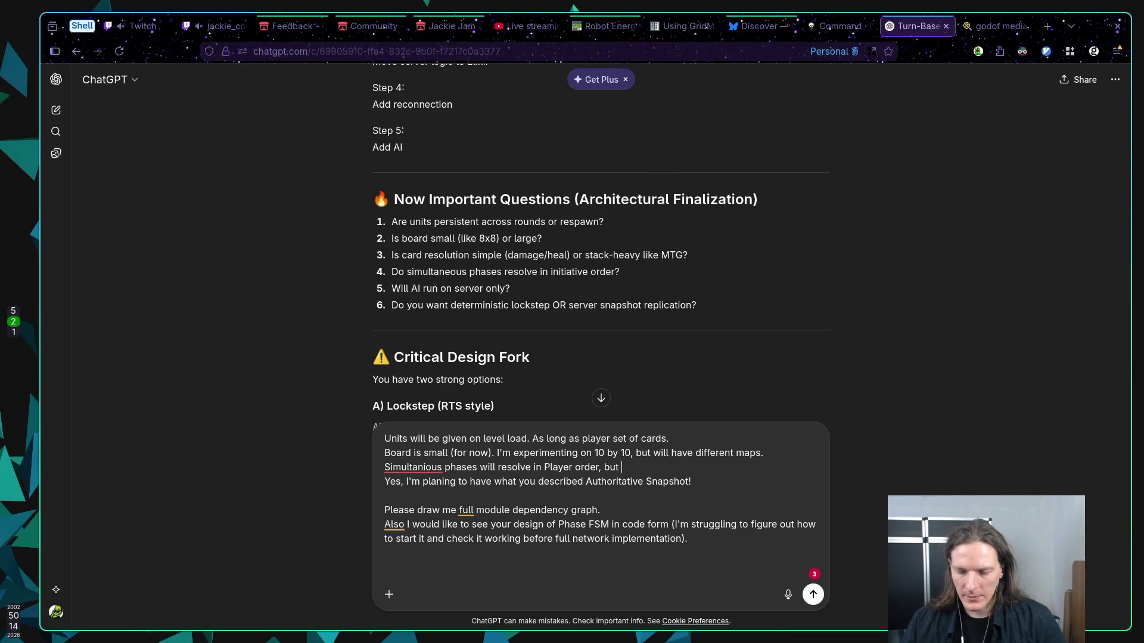
text(mig)
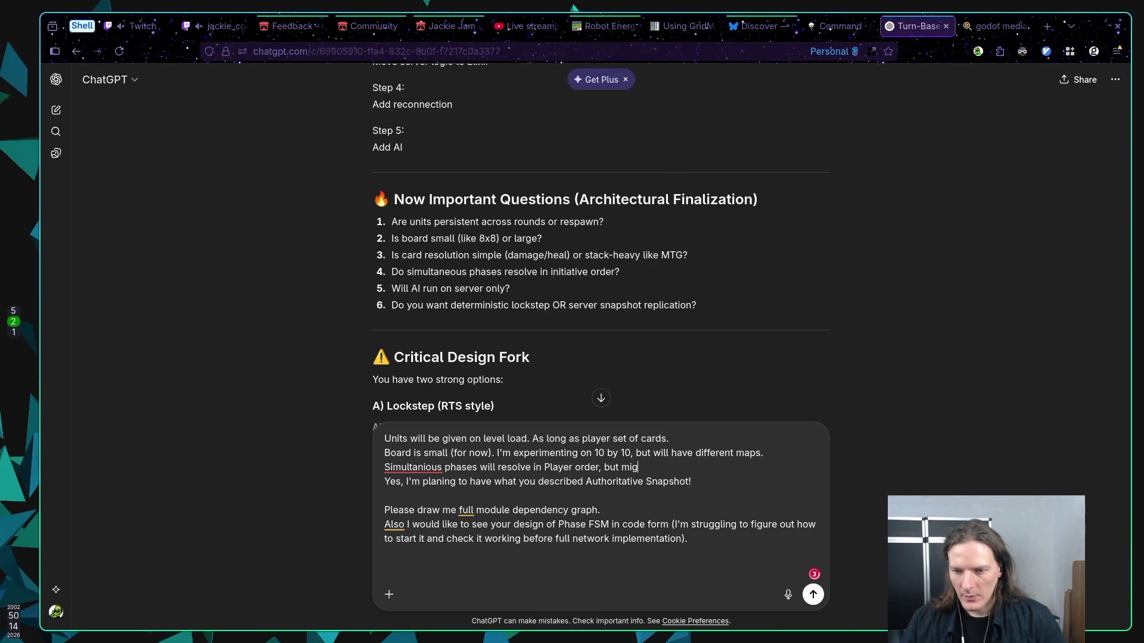
text(ht try to have)
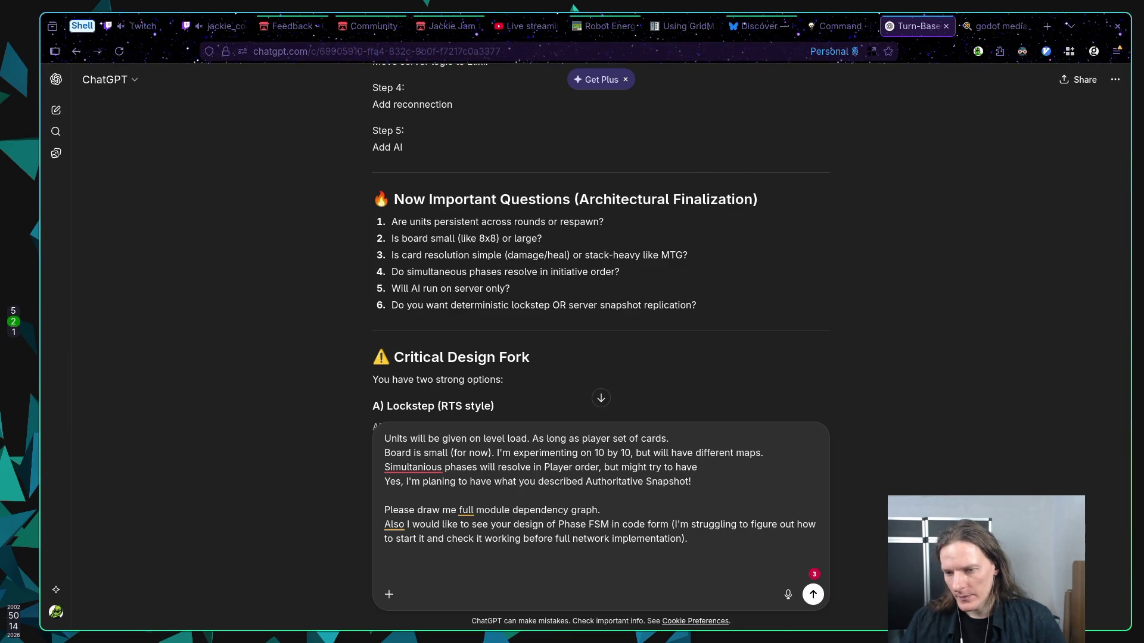
text( initi)
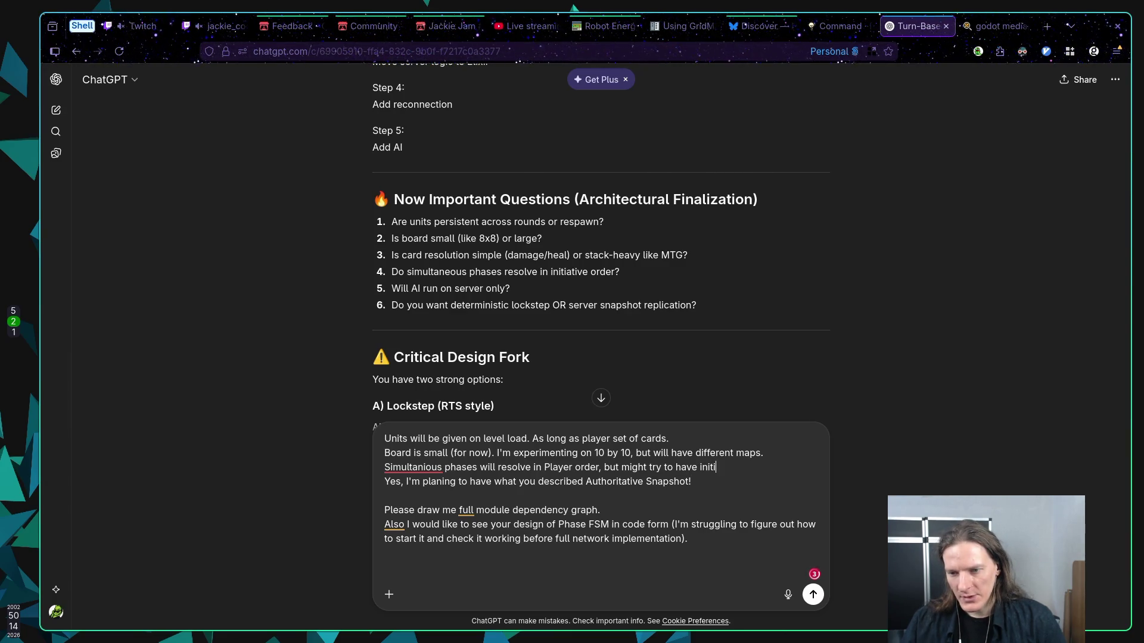
text(atives)
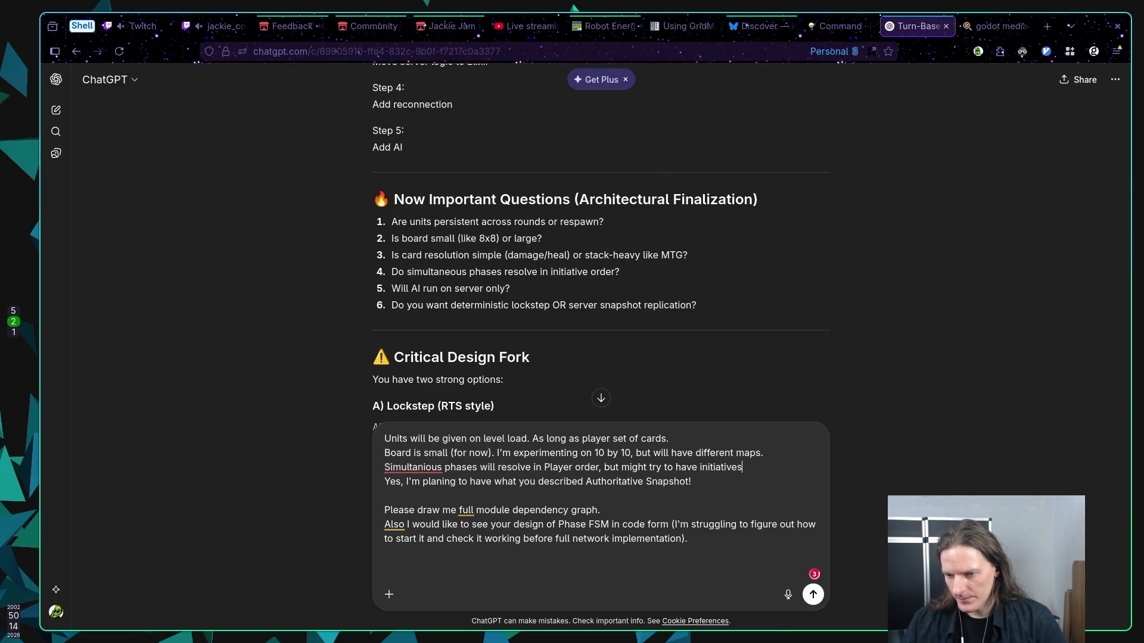
text( ()
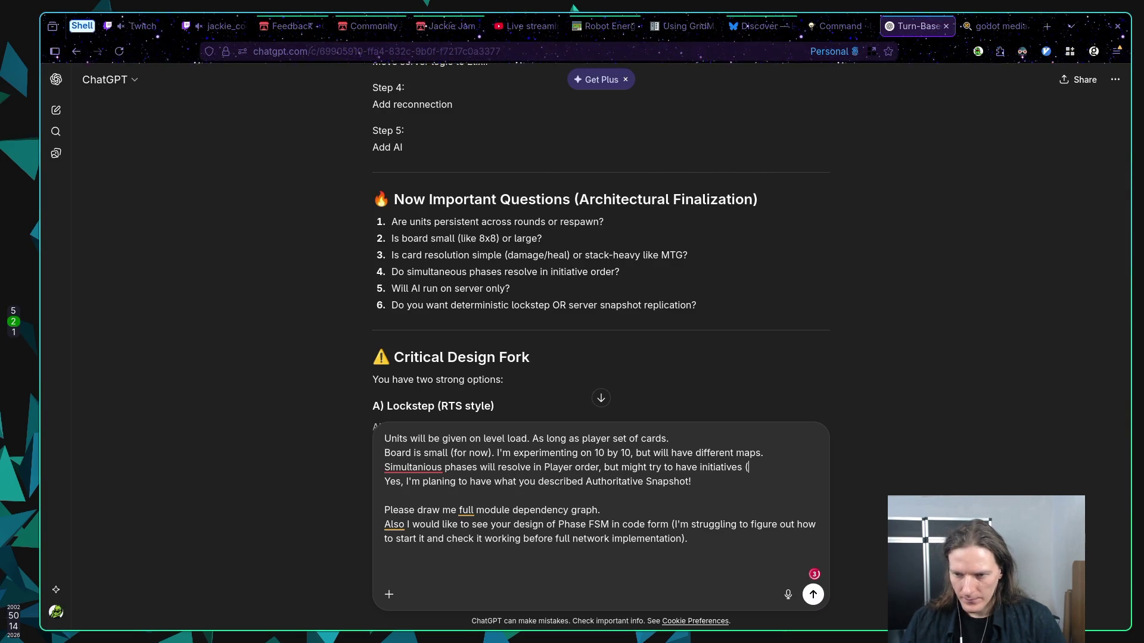
text(experi)
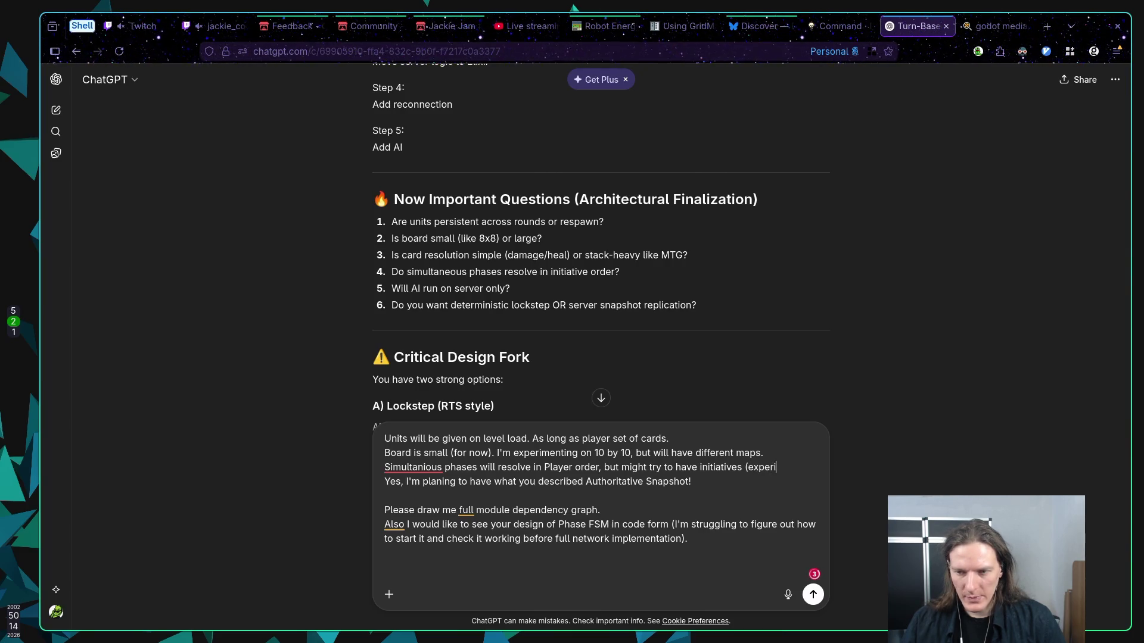
text(ment).)
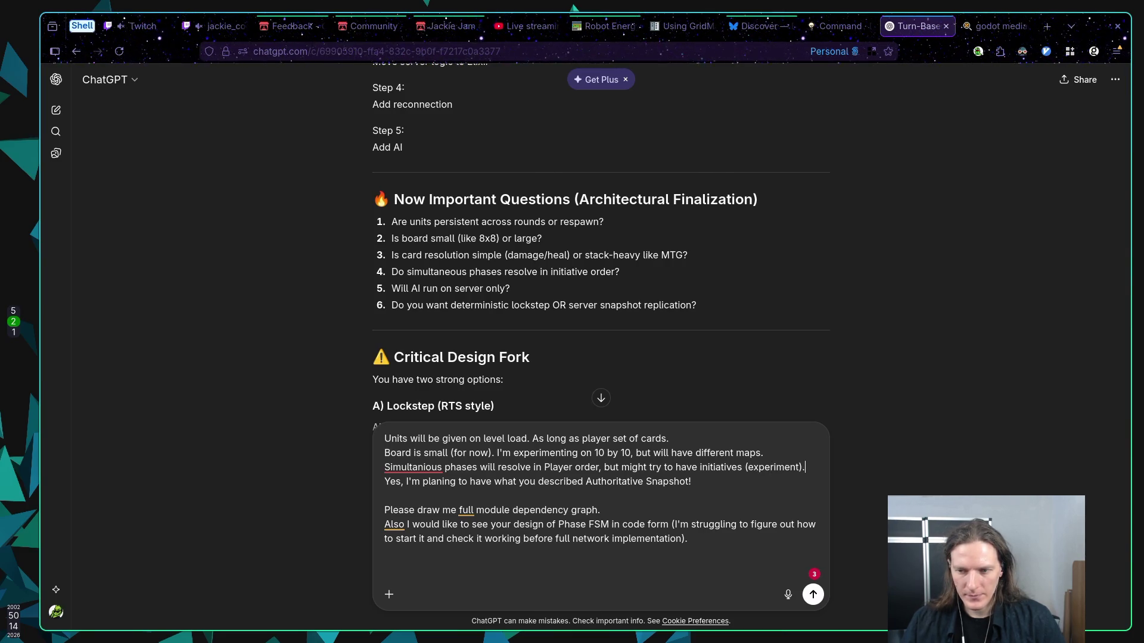
key(Return)
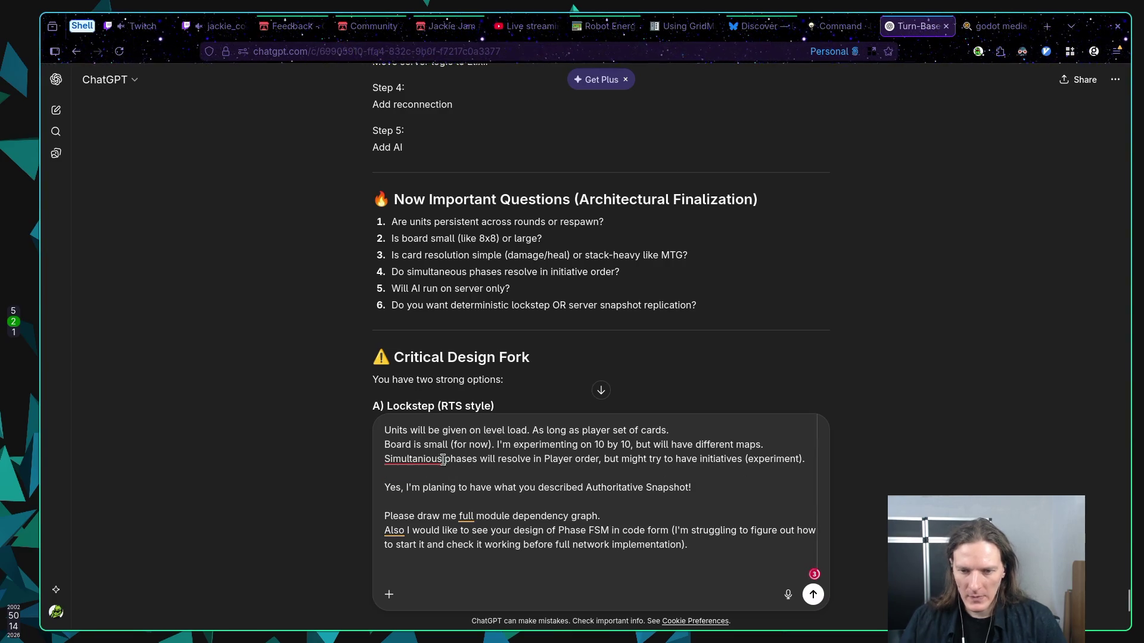
click(418, 462)
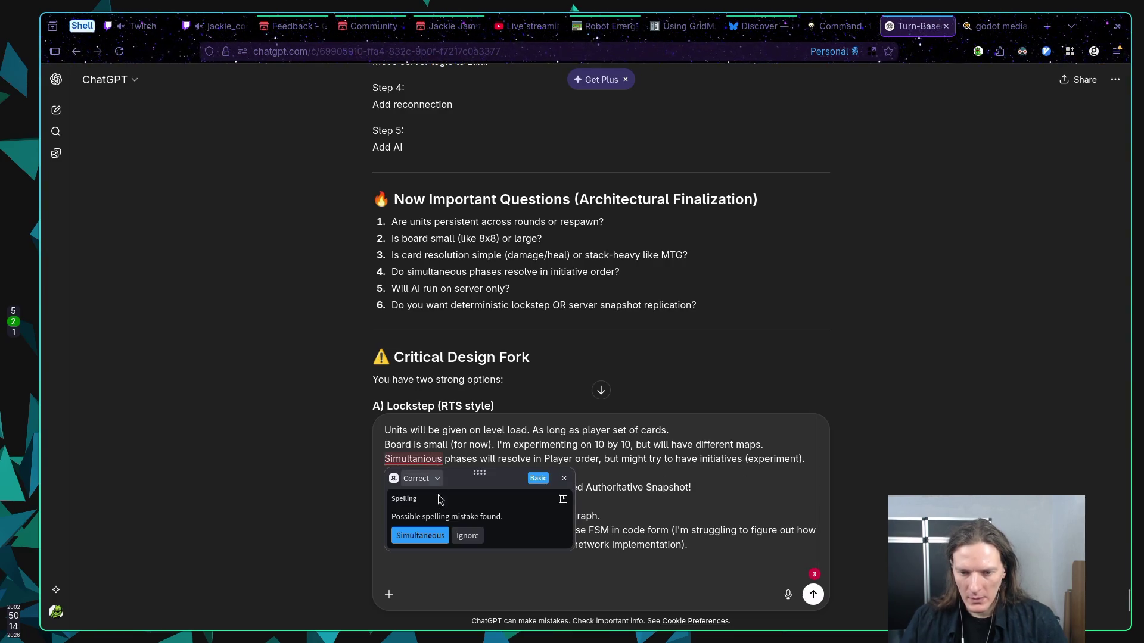
click(420, 536)
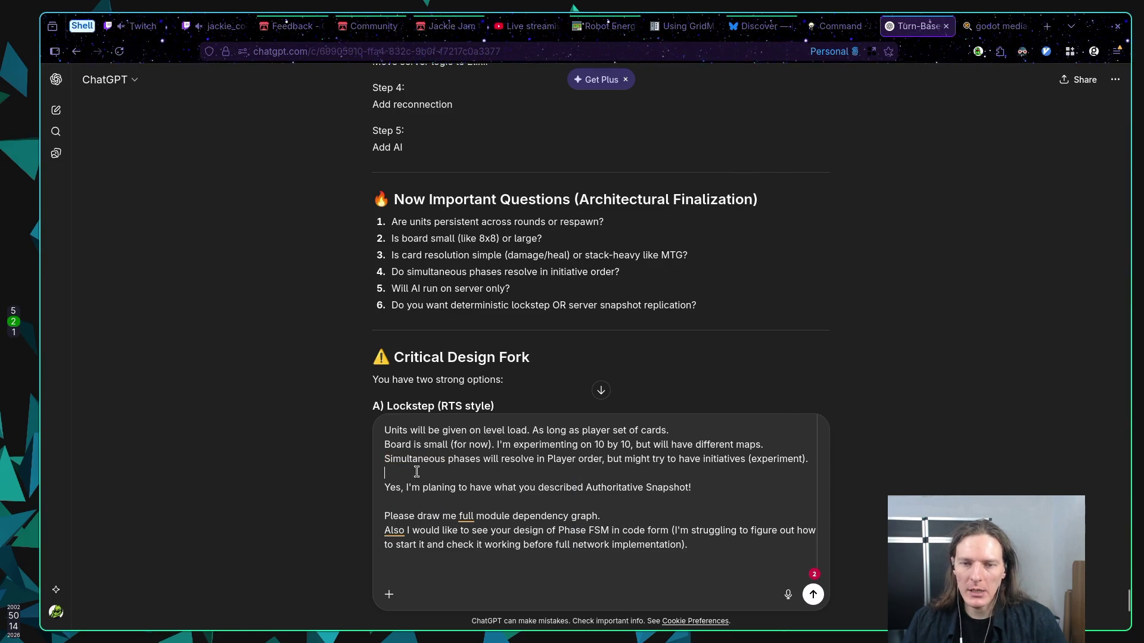
Add the line: solo/offline campaign AI runs client side, but in general AI will be server based
text(AI)
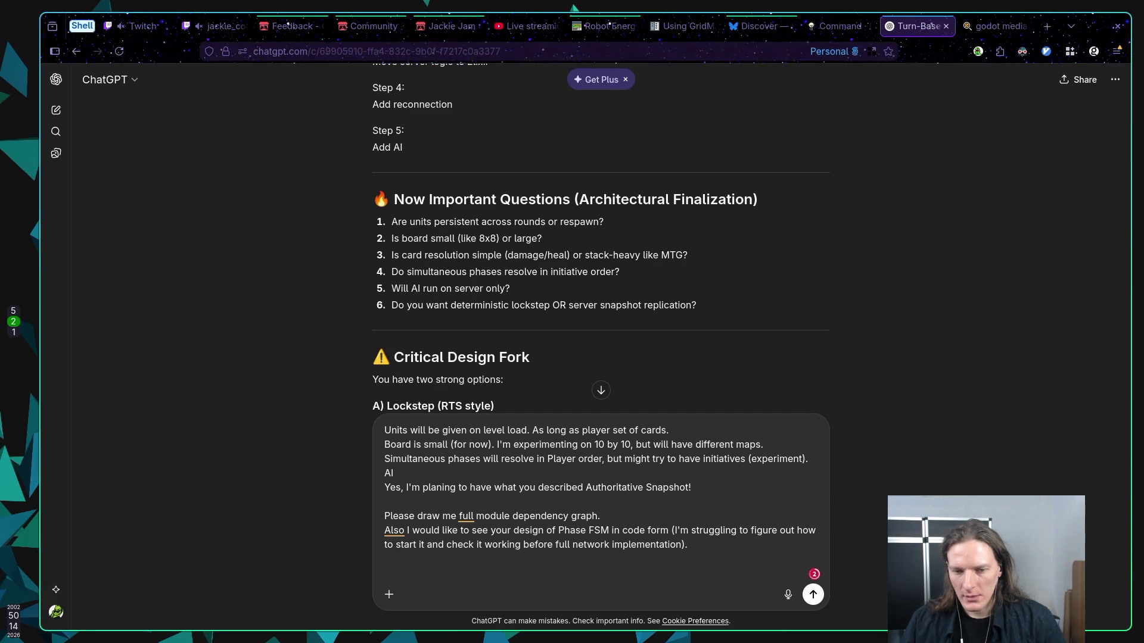
key(BackSpace)
key(BackSpace)
key(BackSpace)
text(For solo game)
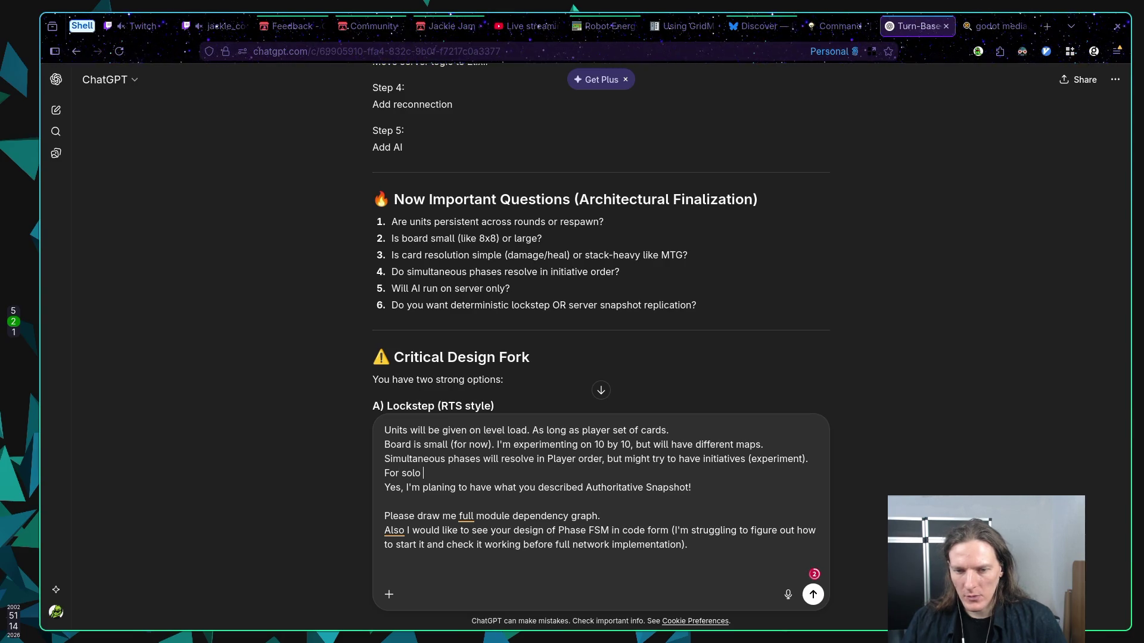
text(pla)
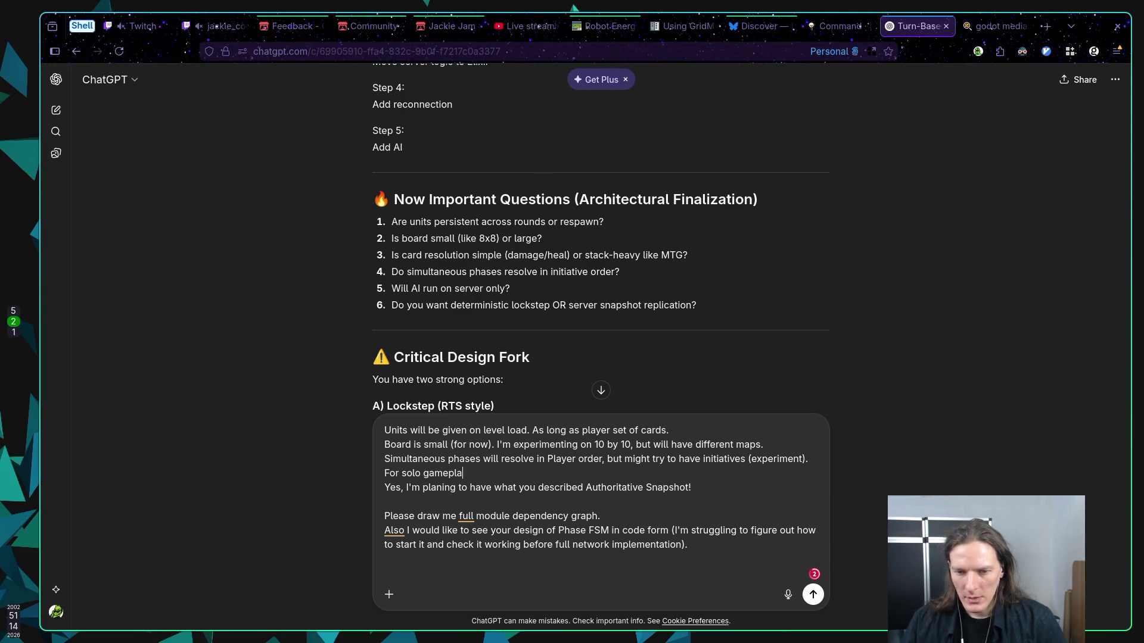
text(y/of)
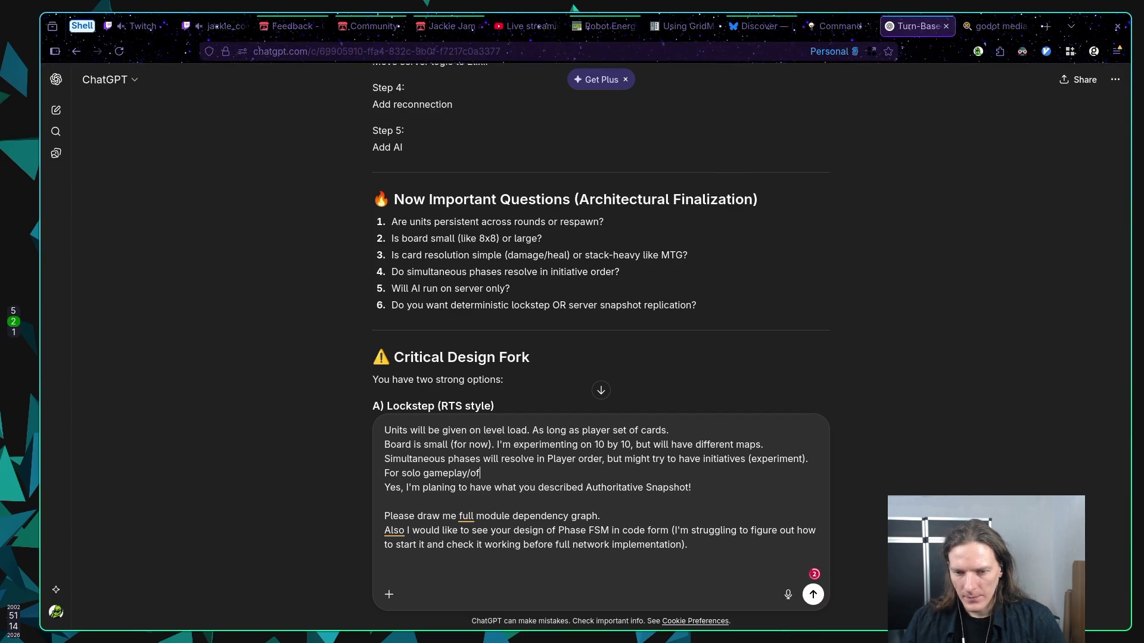
text(fline campaign )
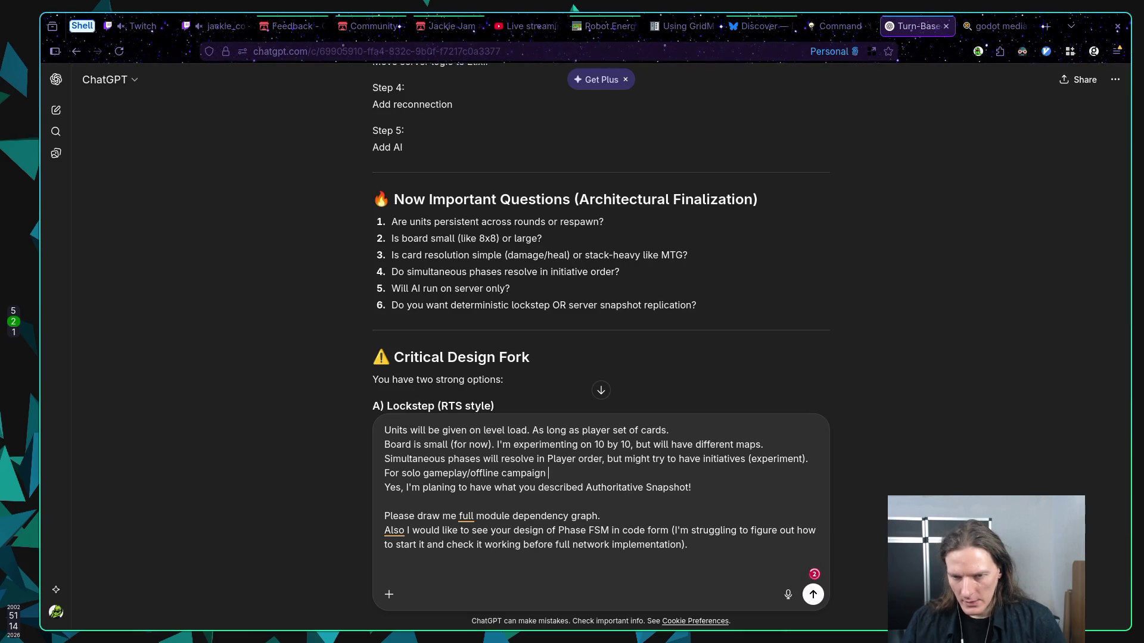
text(AI shoul)
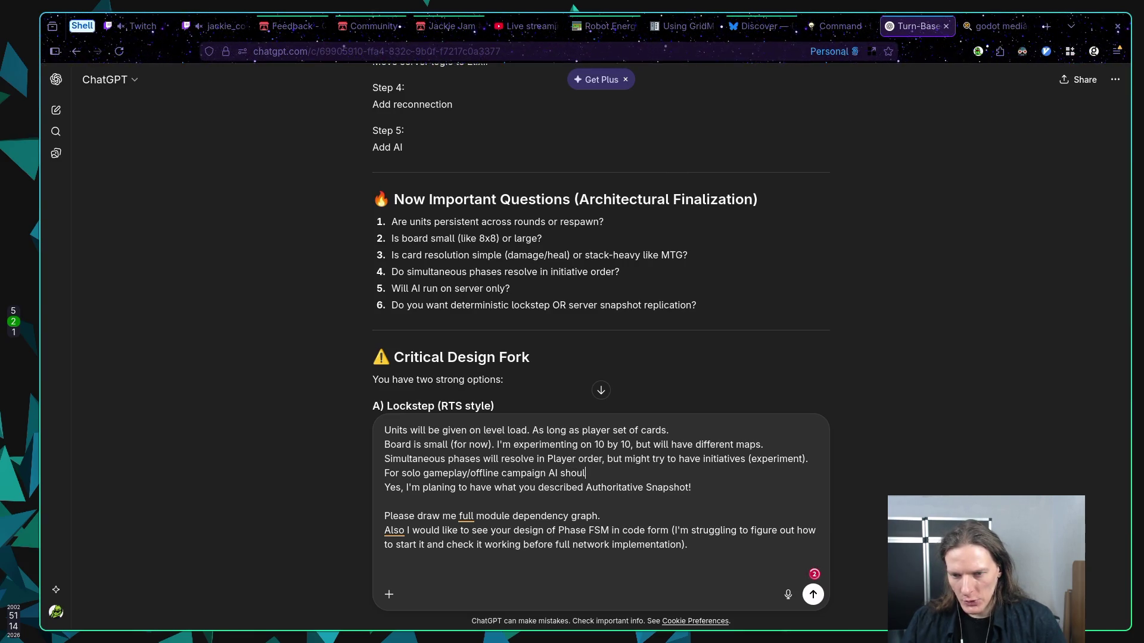
text(d be also on  )
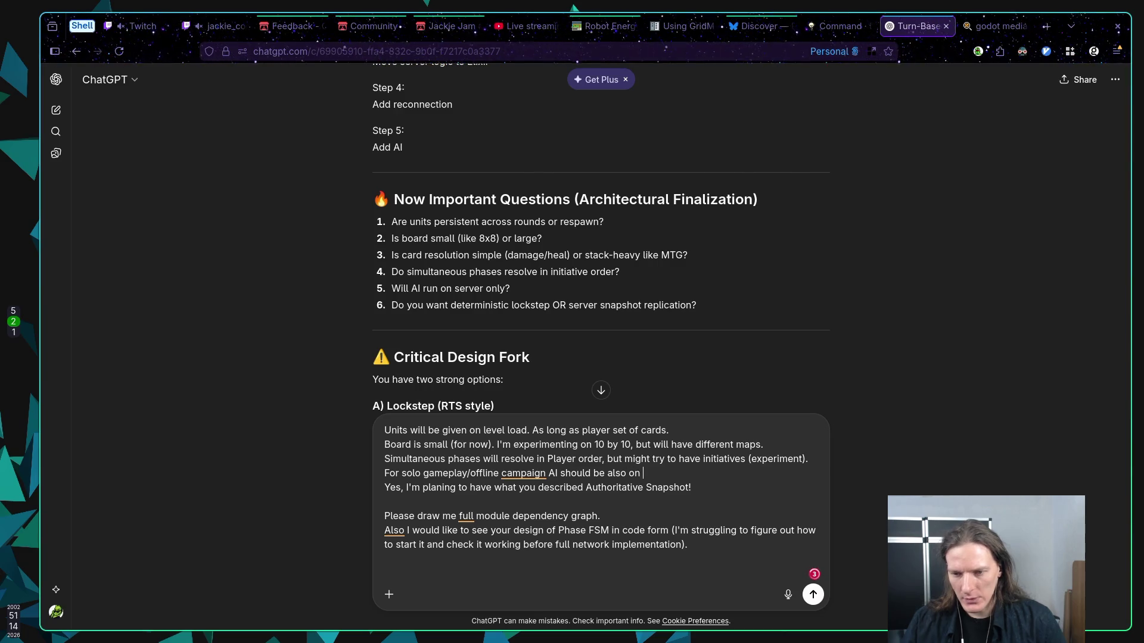
text(Yes, I'm pla)
key(BackSpace)
key(BackSpace)
key(BackSpace)
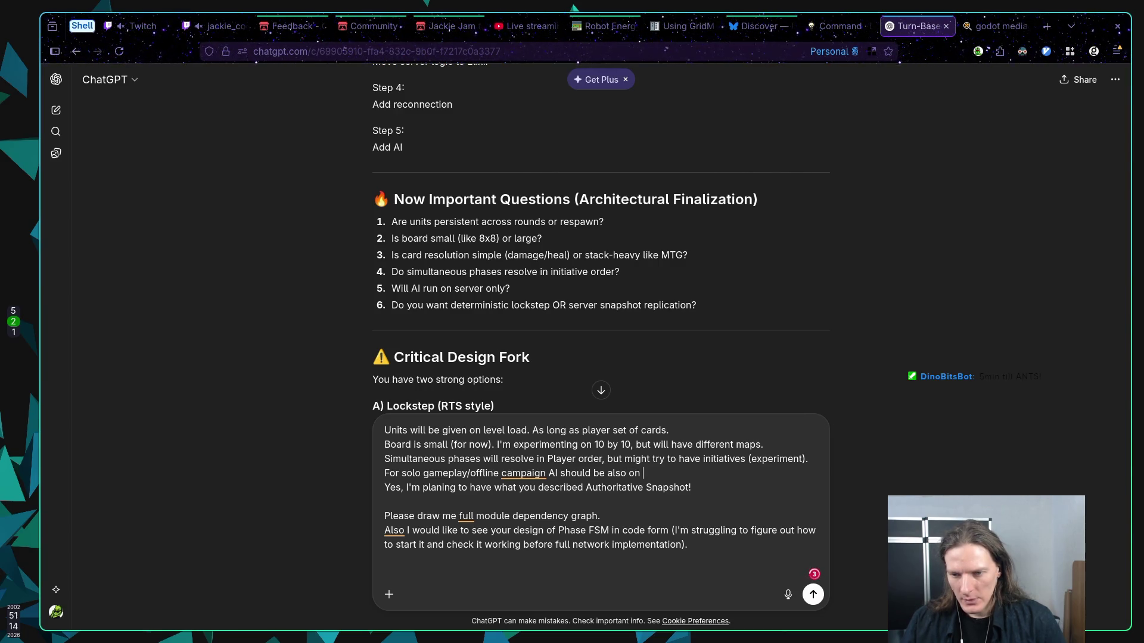
text(player sid)
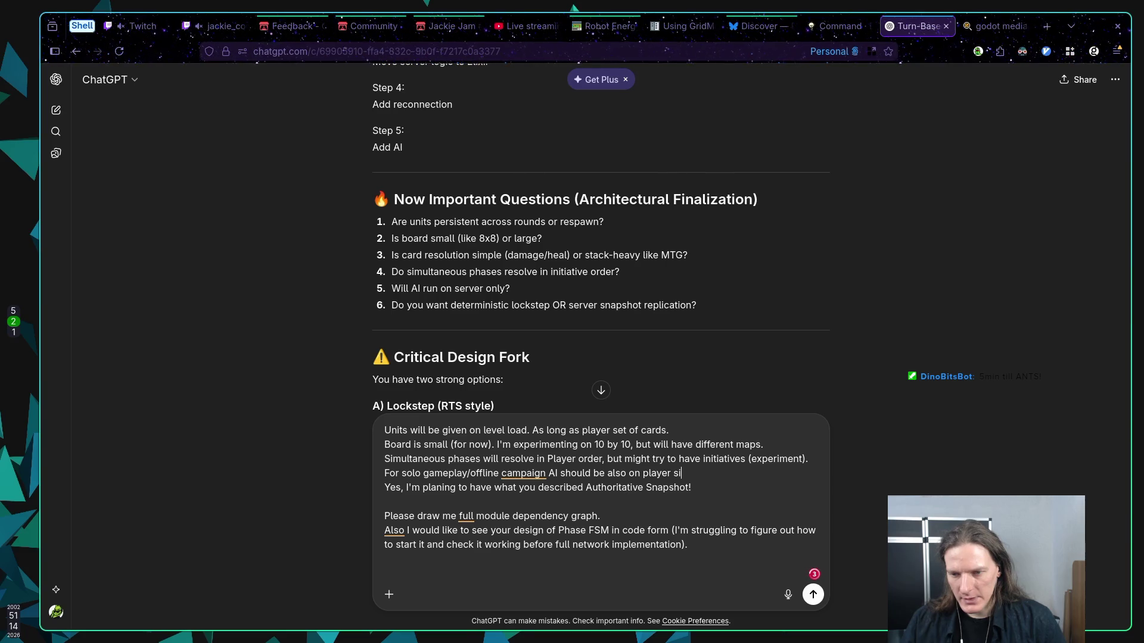
key(BackSpace)
key(BackSpace)
key(BackSpace)
text(clie)
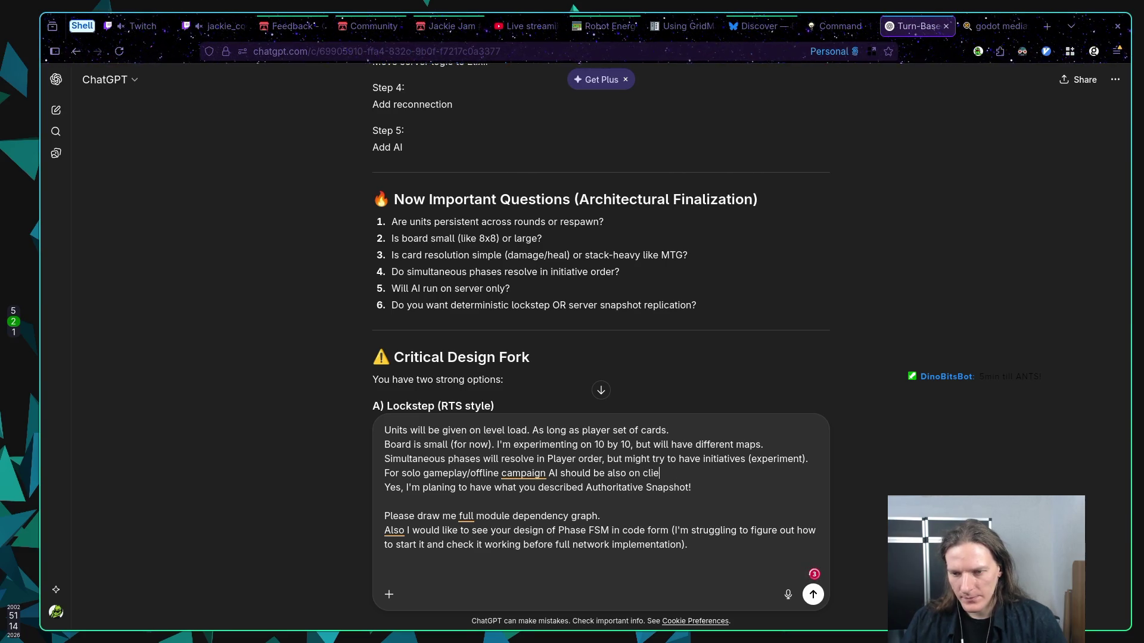
text(n side.)
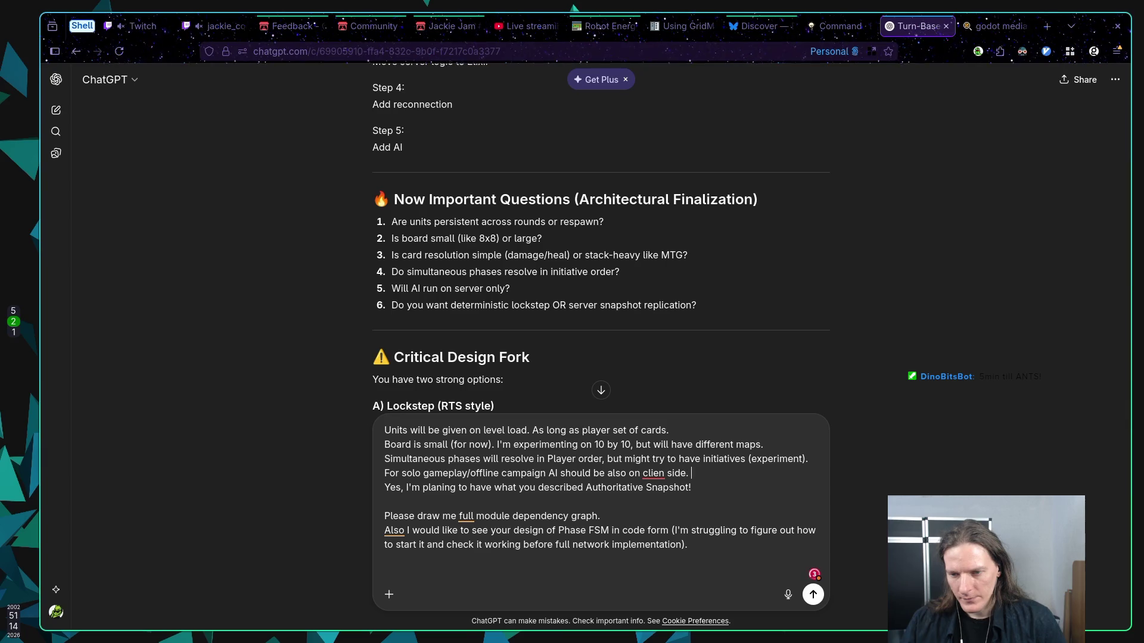
key(Left)
text(t side. )
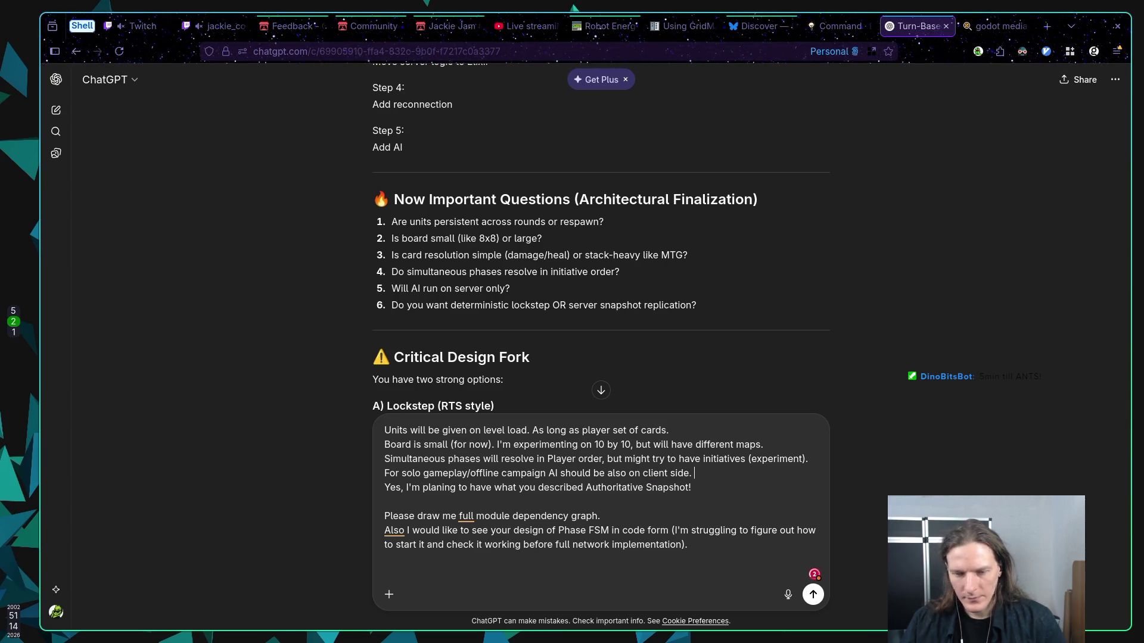
text(But )
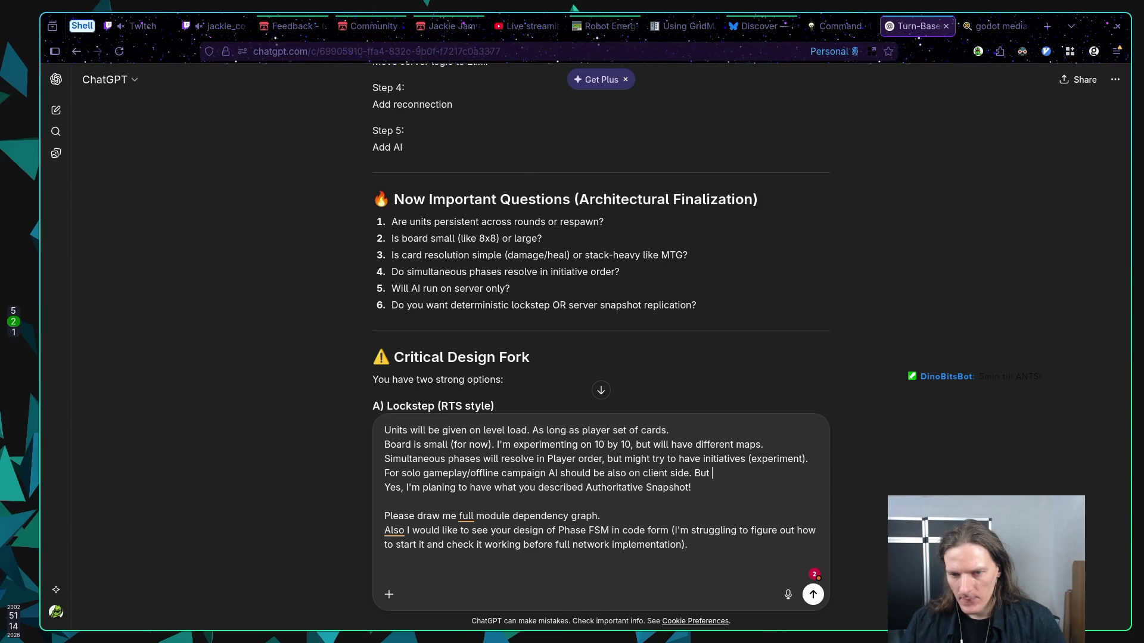
text(in genera)
text(l )
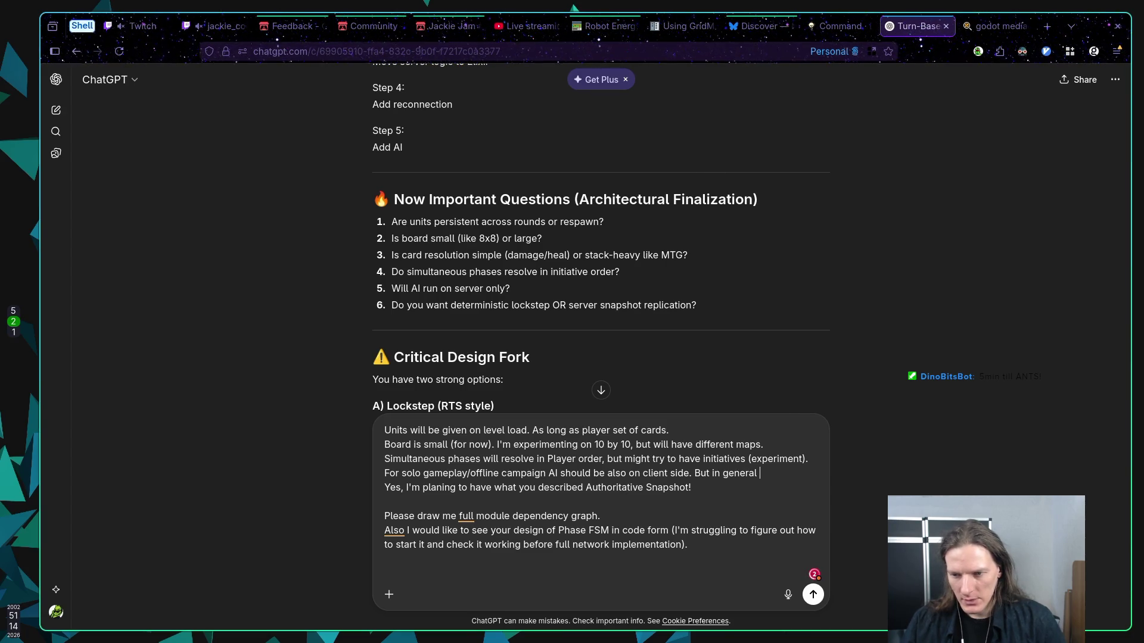
text(AI will be server)
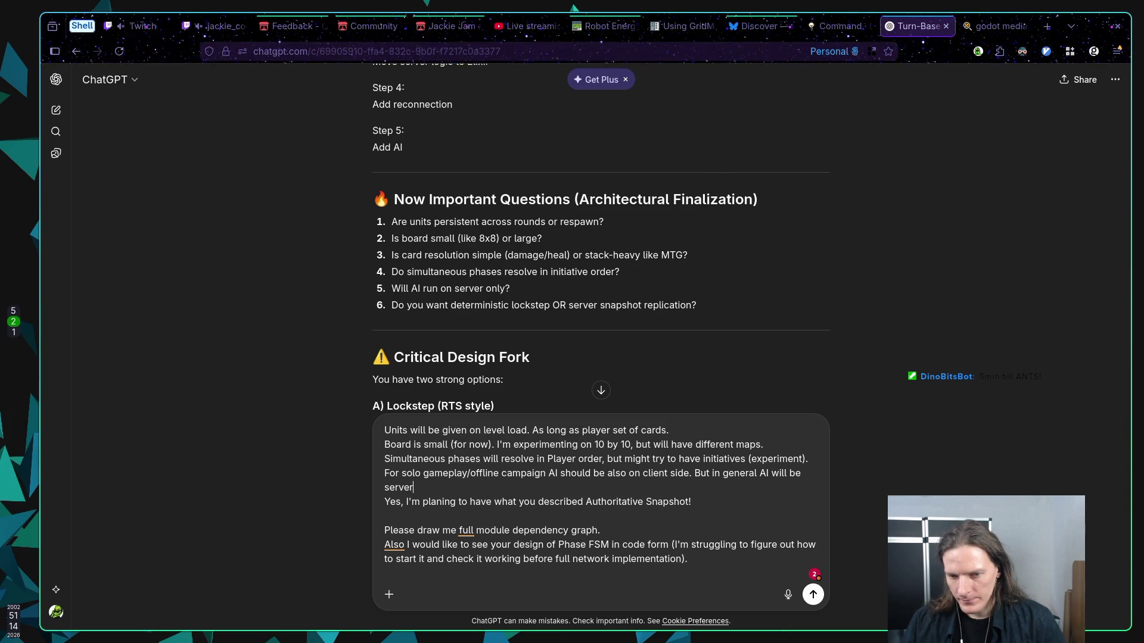
text( based)
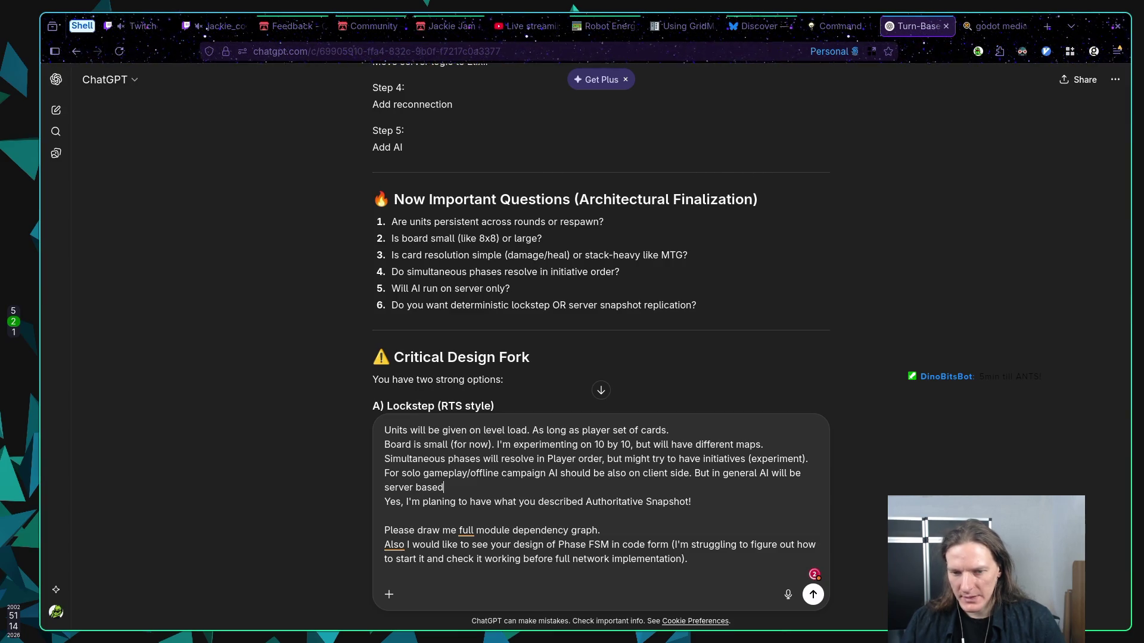
text(.)
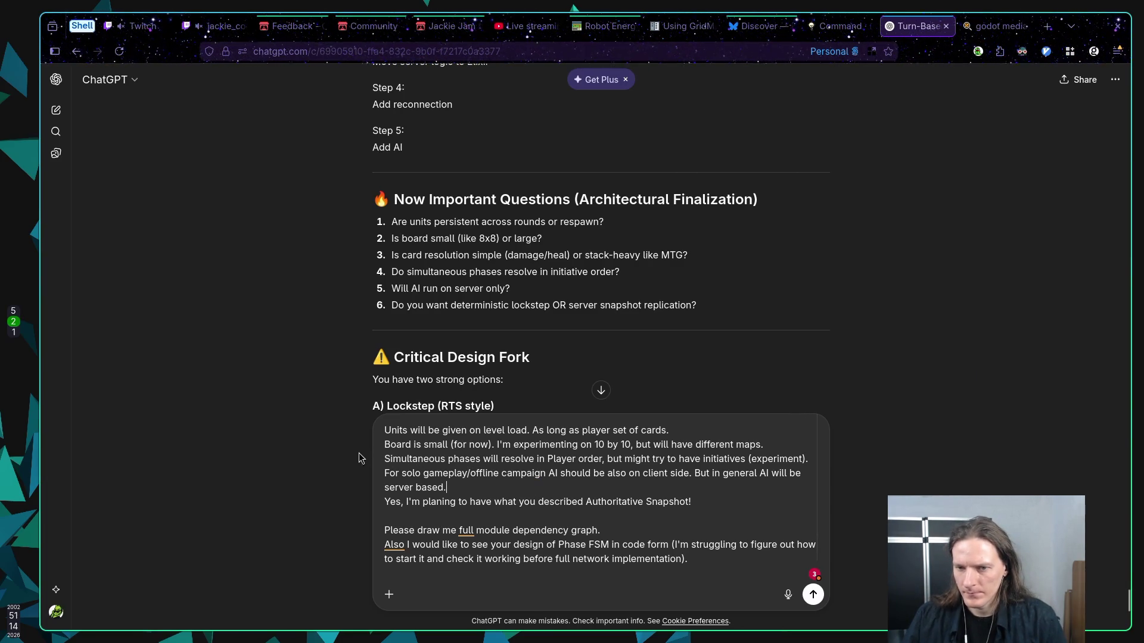
Send the completed follow-up message to ChatGPT and switch to the Twitch channel tab
scroll(499, 468, down, 3)
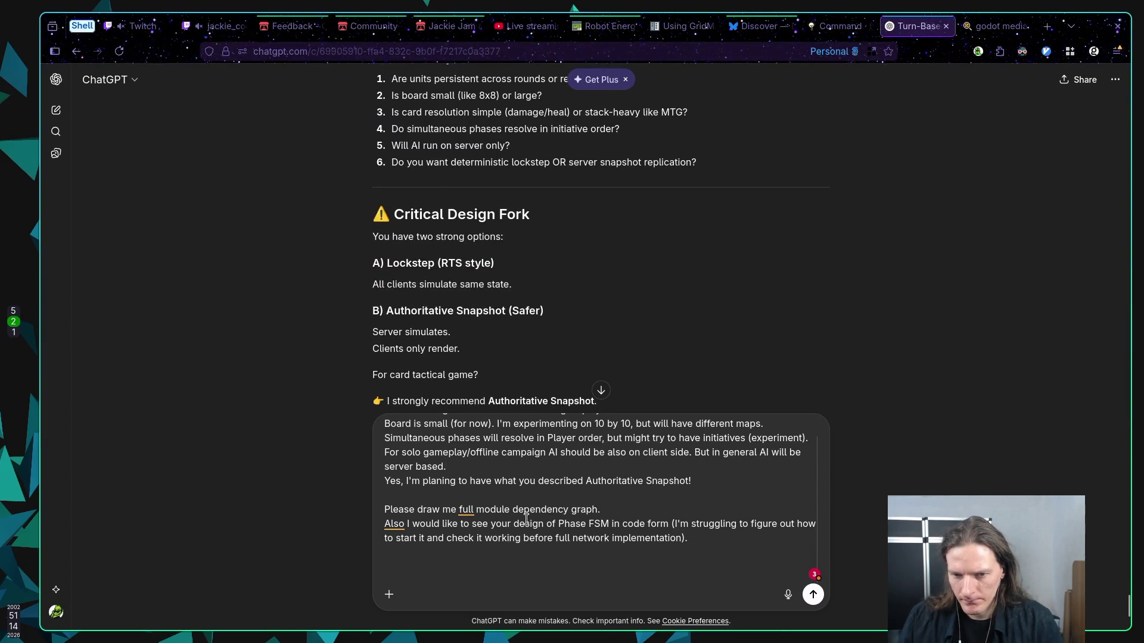
scroll(485, 316, down, 5)
scroll(505, 320, up, 3)
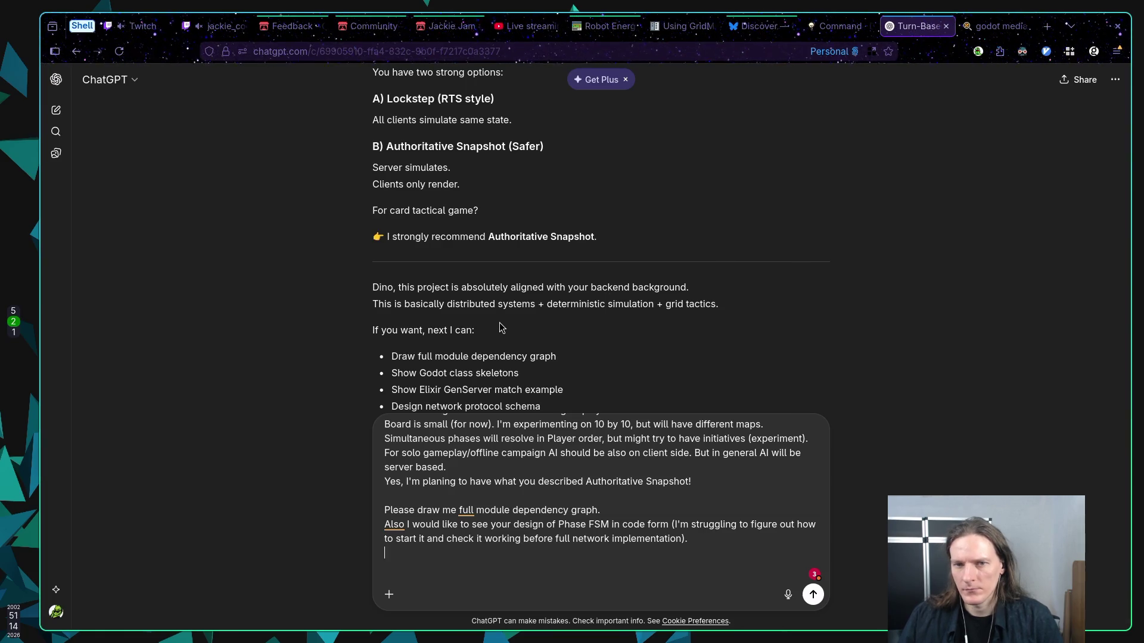
scroll(500, 322, down, 3)
scroll(499, 322, down, 2)
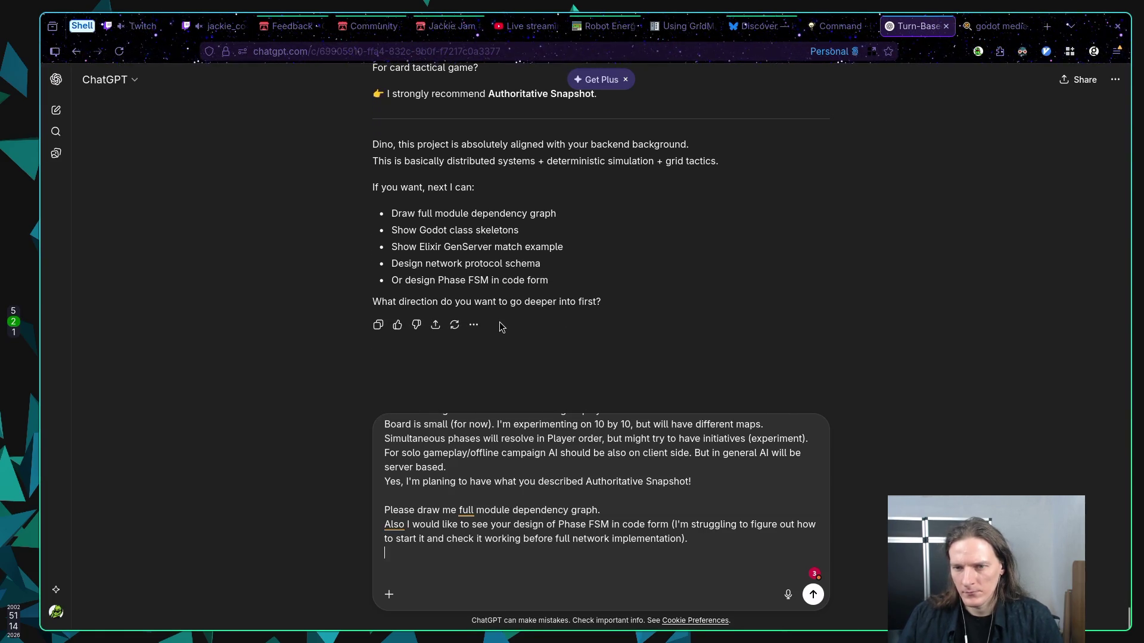
scroll(499, 326, up, 2)
key(Return)
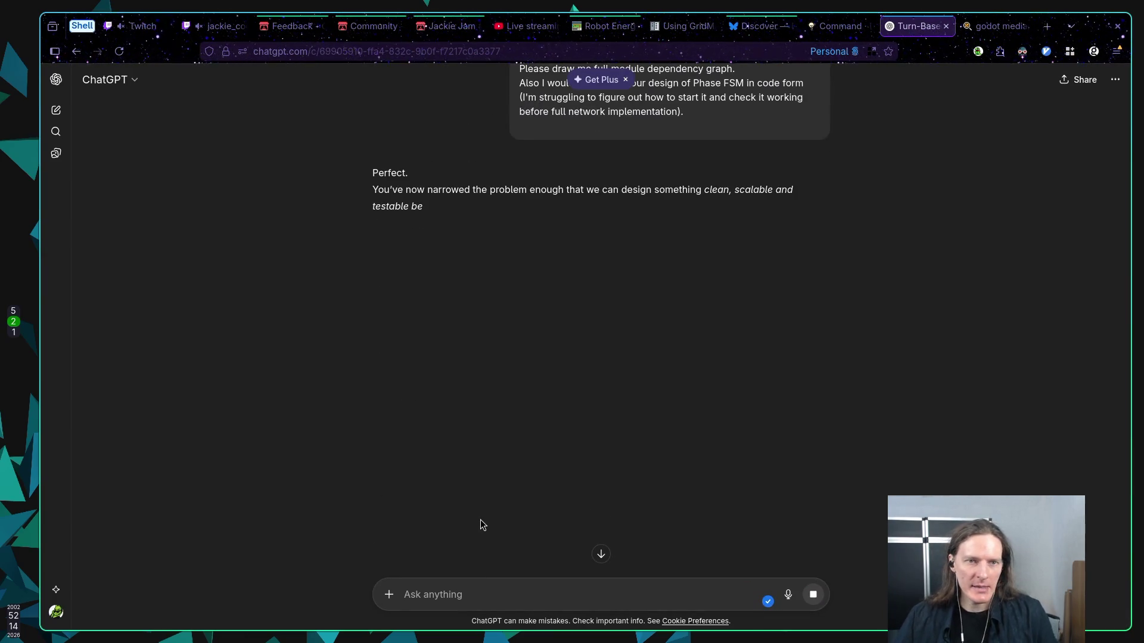
click(215, 26)
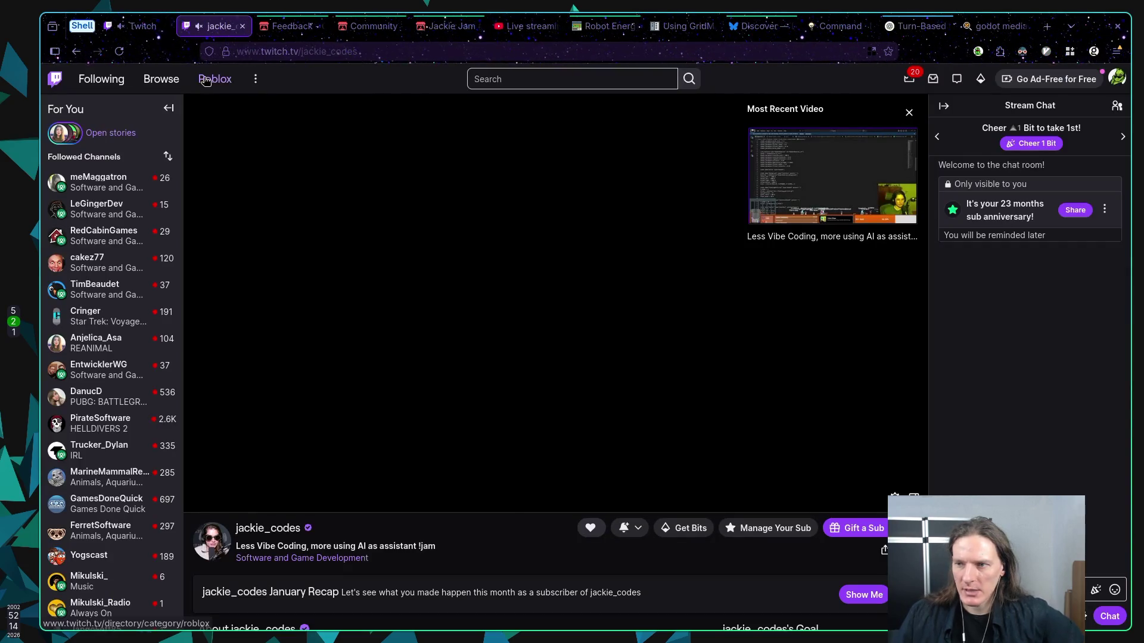
From the Stream Manager, switch the stream to the 'Be right back (Making Tea/Snacks)' screen
key(ctrl+shift+Tab)
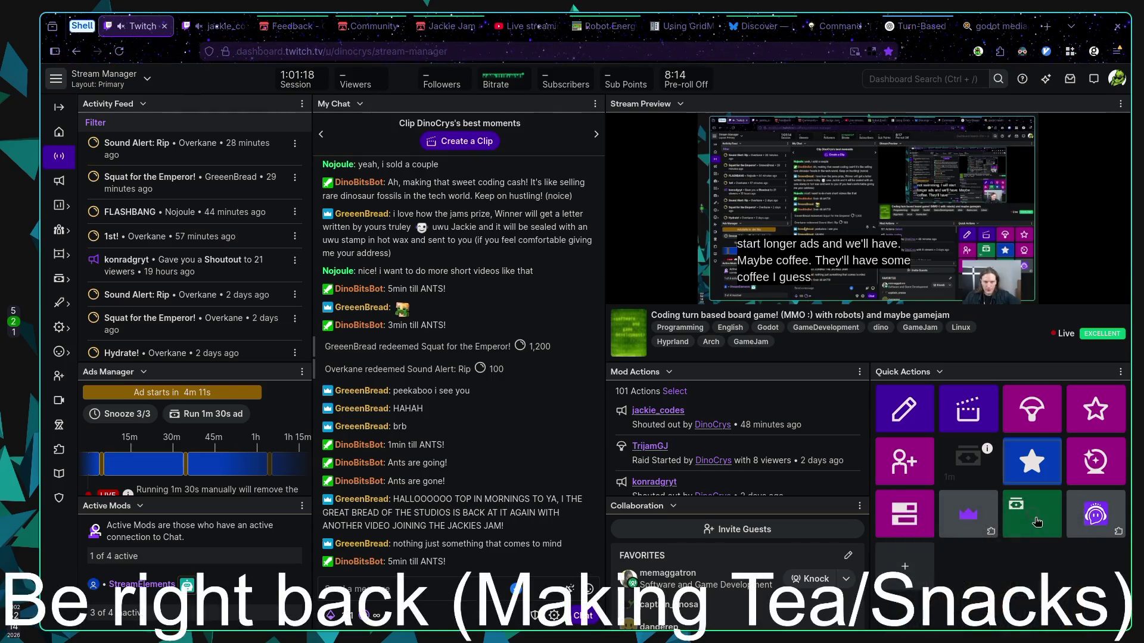
key(super+1)
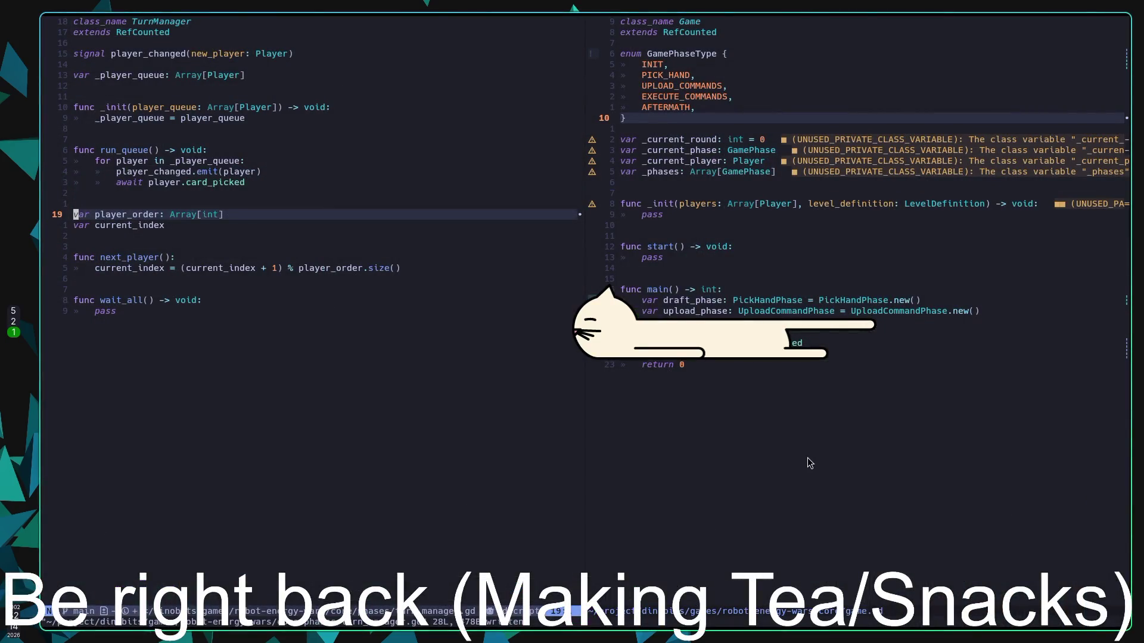
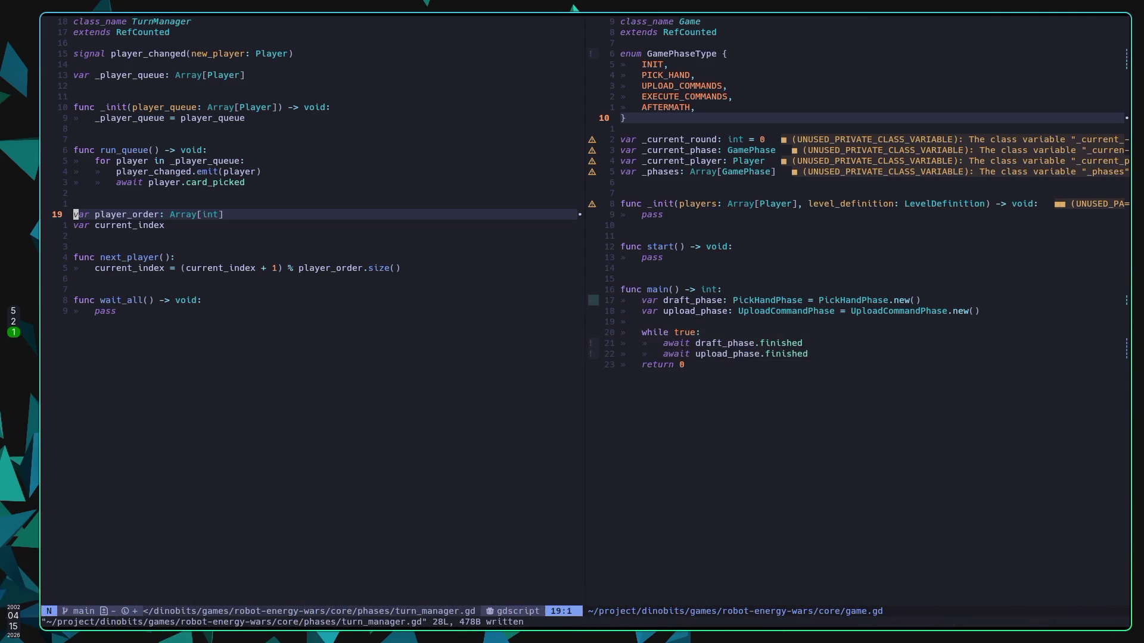
Bring up the Twitch Stream Manager after glancing at another streamer's channel tab
key(super+2)
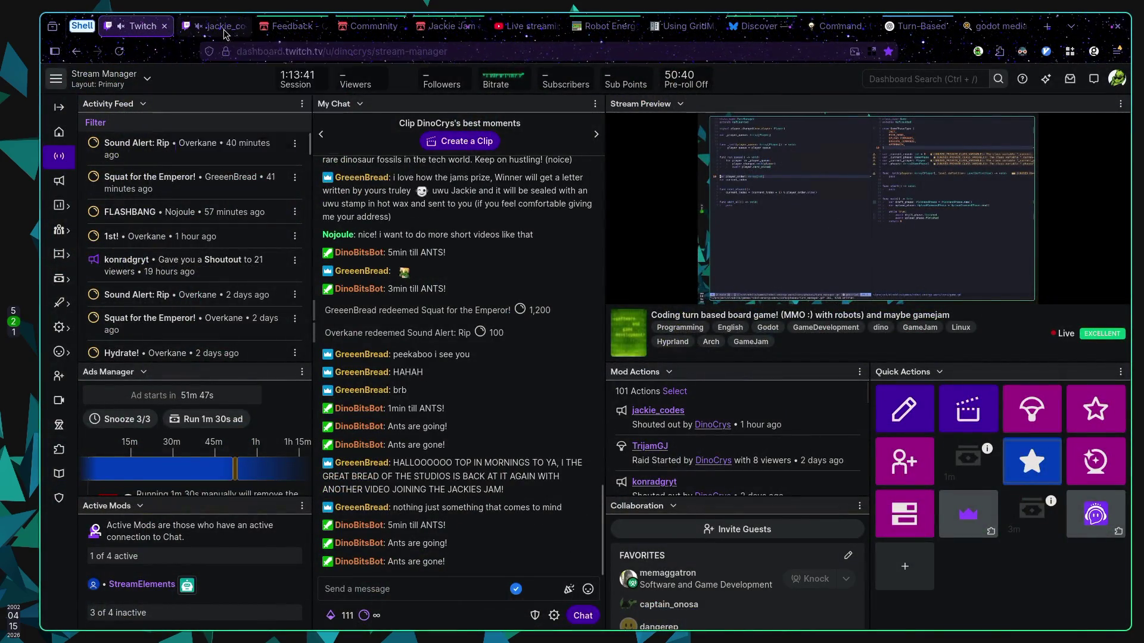
click(224, 30)
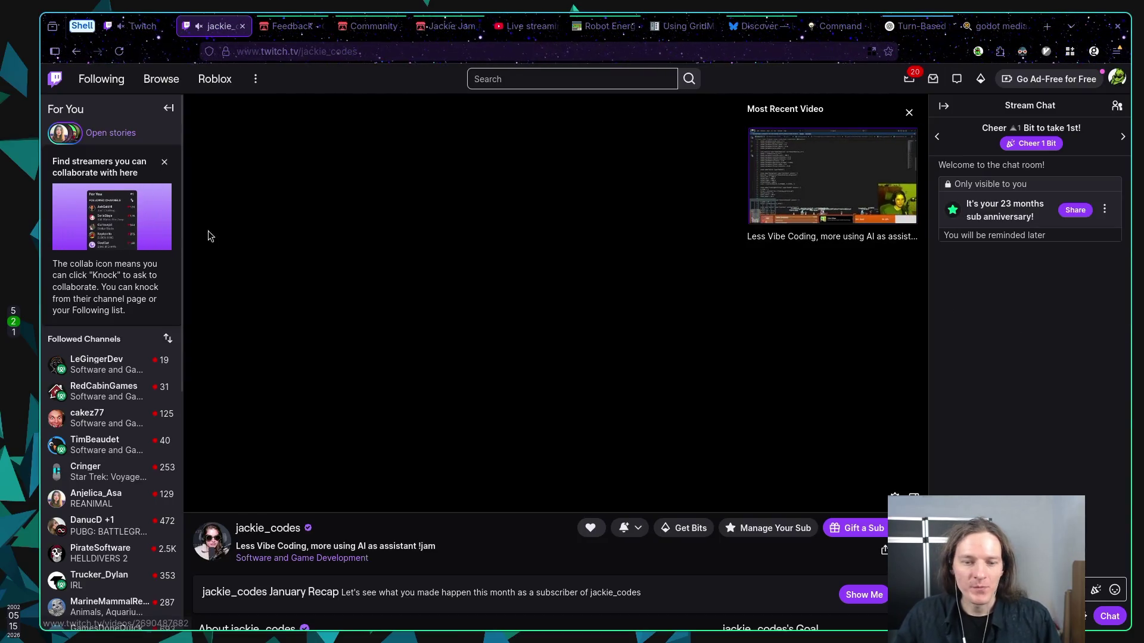
click(141, 27)
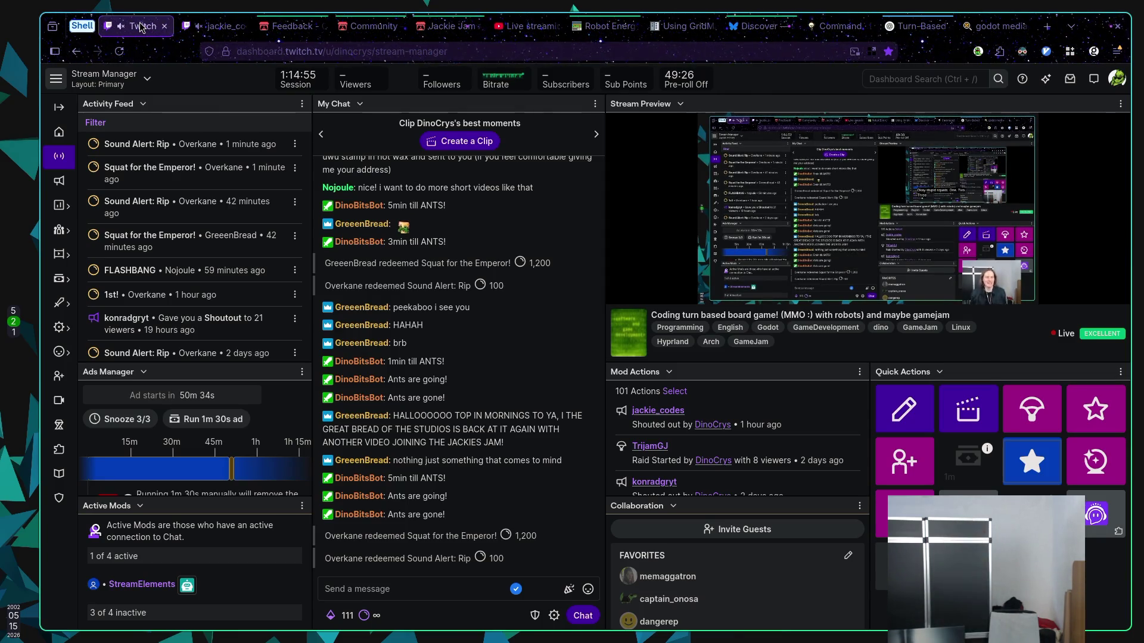
Briefly check the Godot editor, then open the turn-based game design ChatGPT conversation
key(super+1)
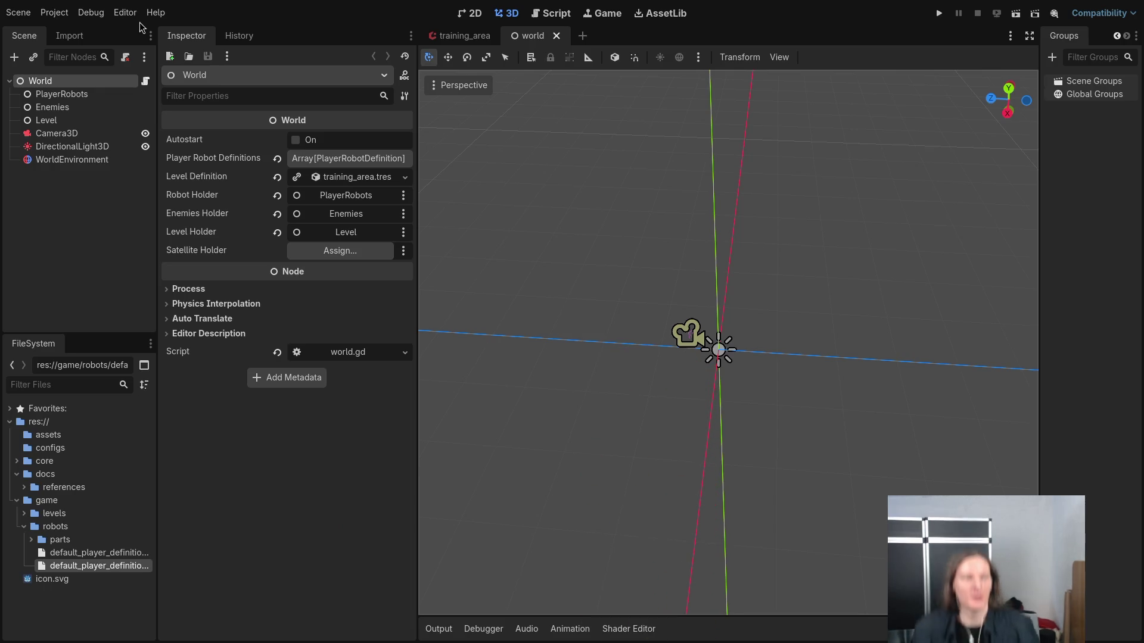
key(super+2)
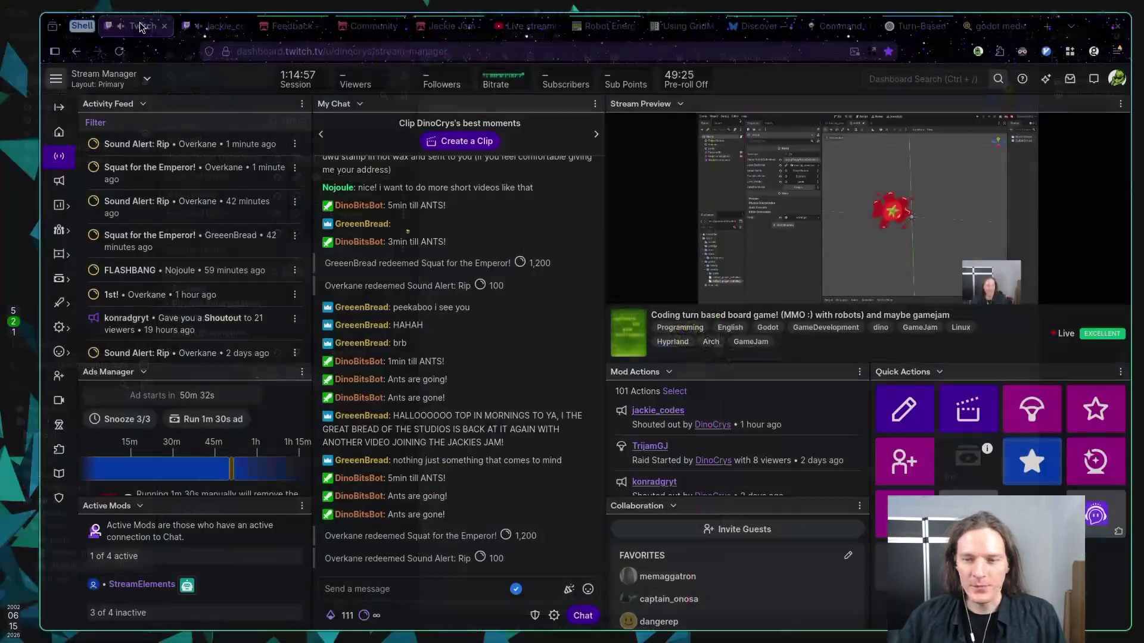
click(927, 29)
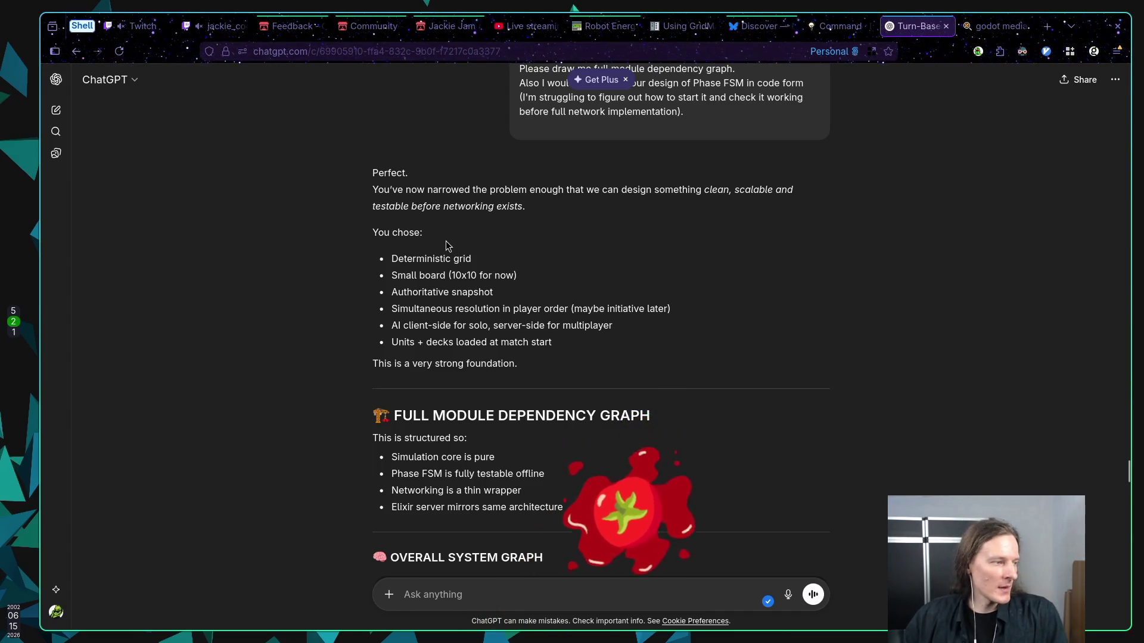
Scroll to the overall system graph chaining CLIENT, NetworkTransport, SnapshotApplier, GameStateReplica and Renderer
scroll(424, 239, down, 2)
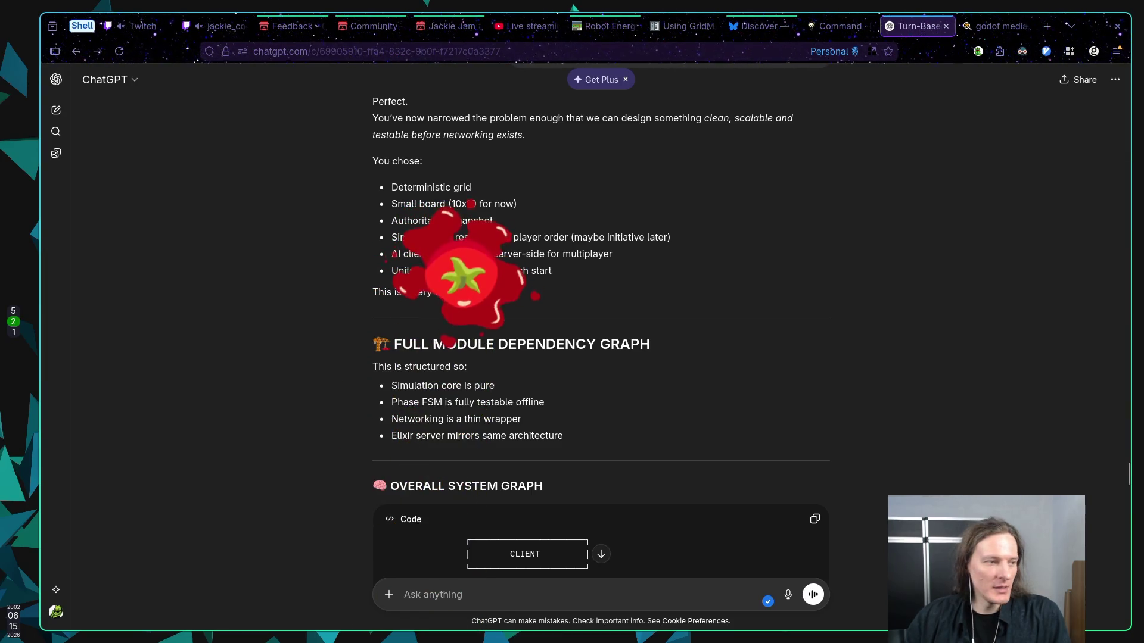
scroll(480, 252, up, 2)
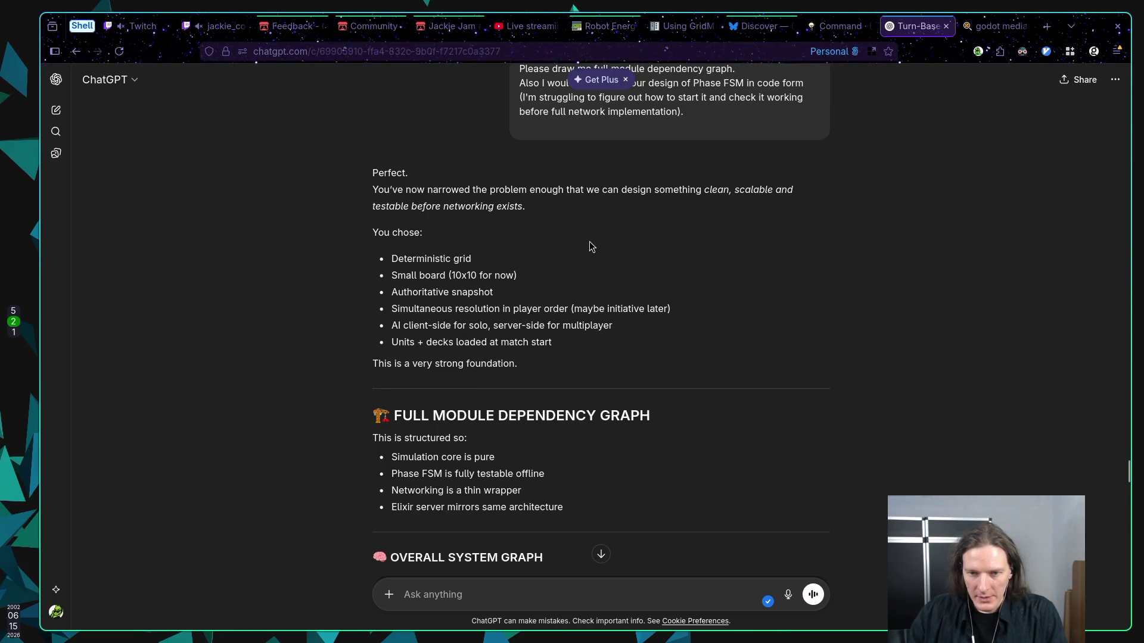
scroll(588, 245, down, 3)
scroll(592, 247, down, 2)
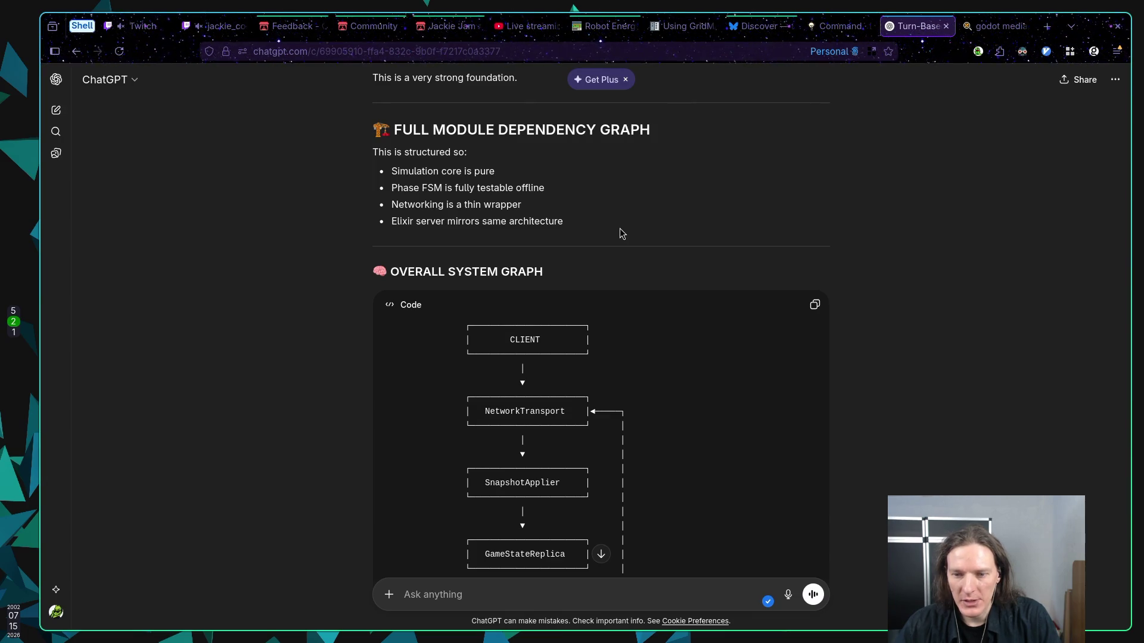
scroll(614, 225, down, 1)
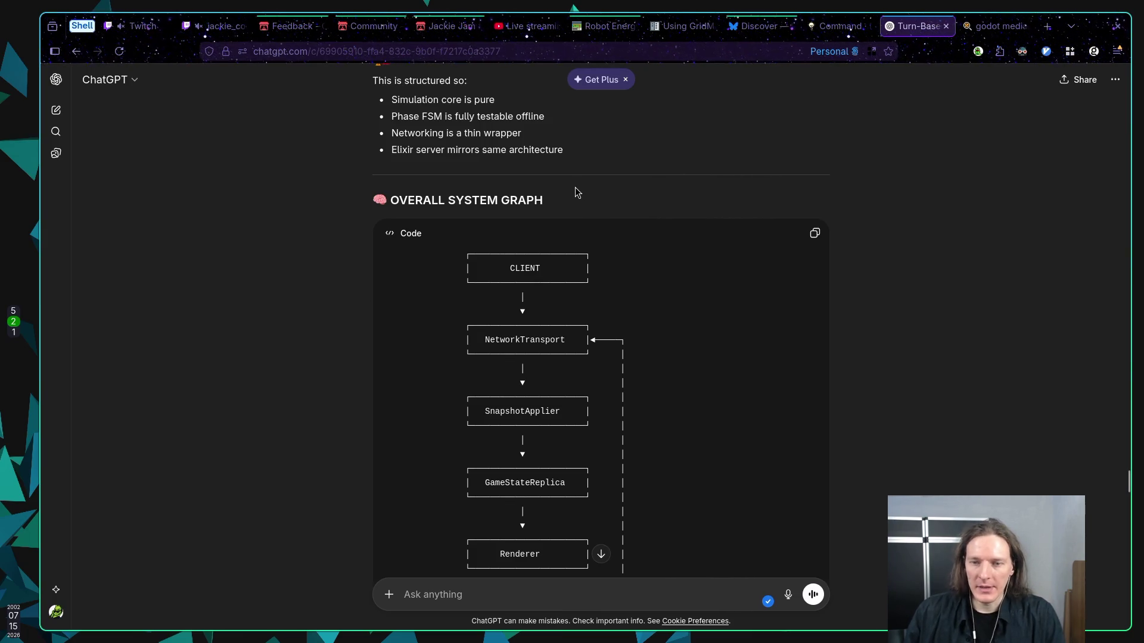
Follow the server chain from MatchProcess through TurnManager and RulesEngine to EventLog and internal core dependencies
scroll(578, 188, down, 1)
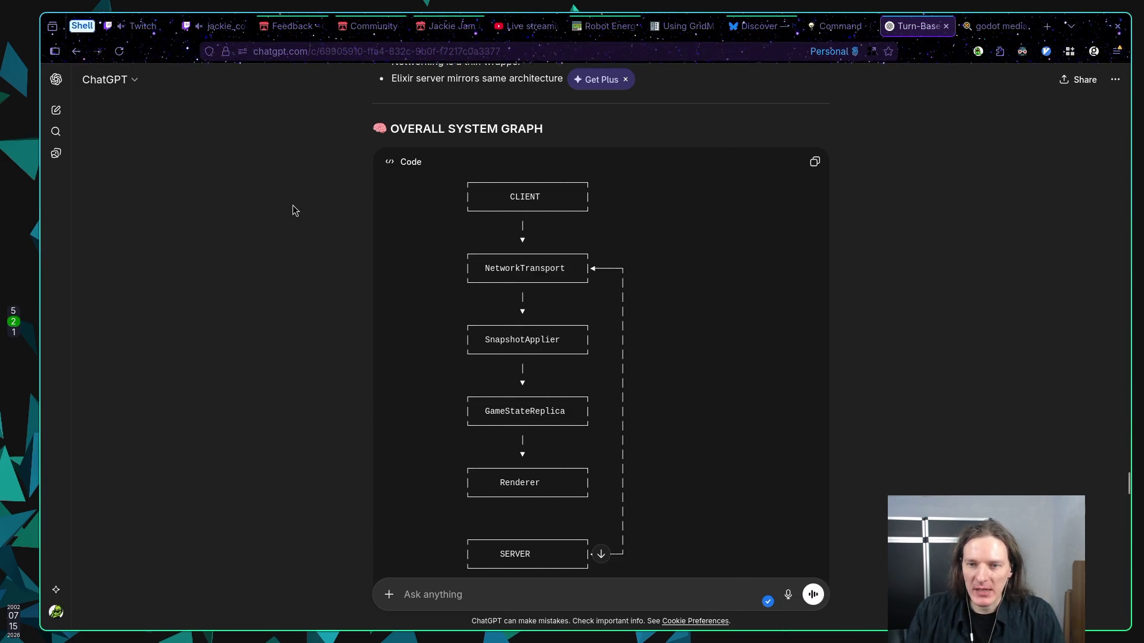
scroll(296, 201, down, 1)
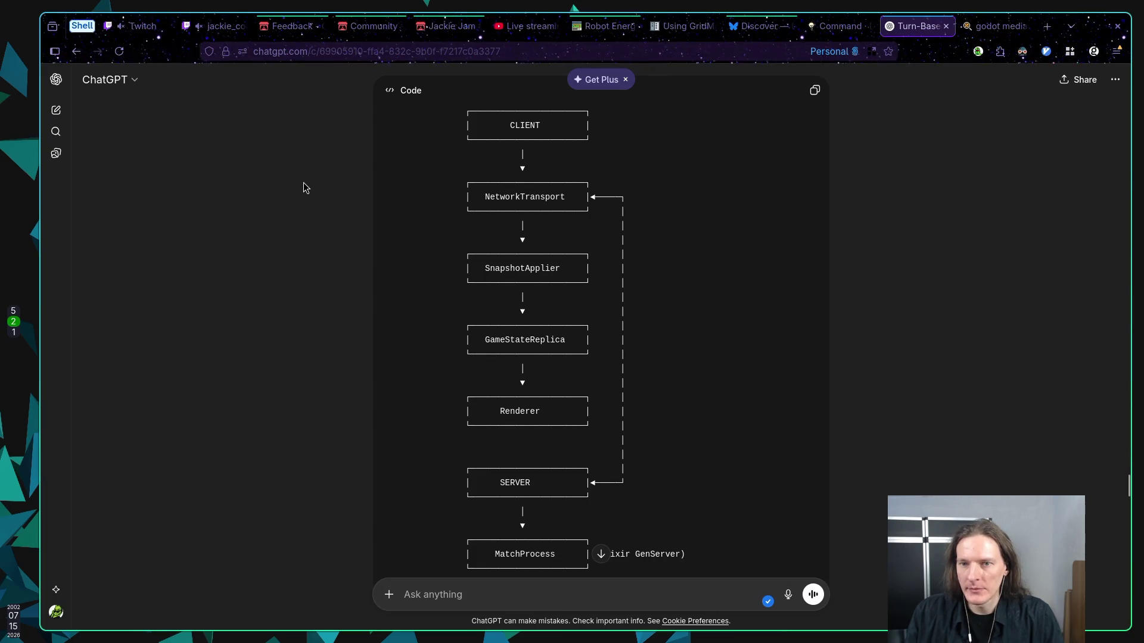
scroll(304, 187, down, 2)
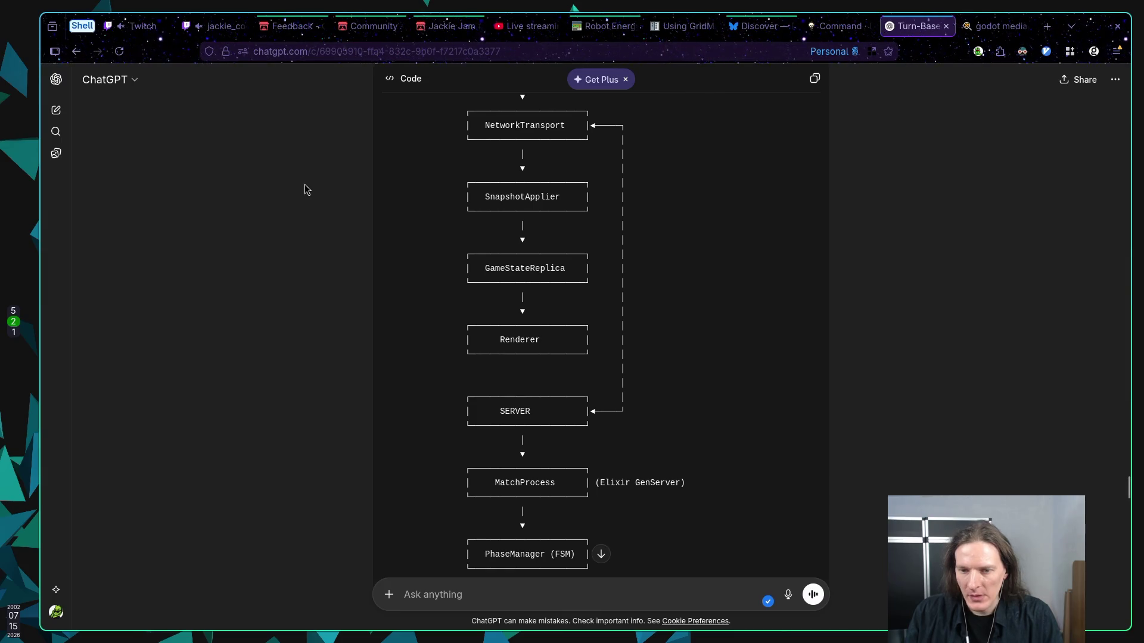
scroll(305, 187, down, 2)
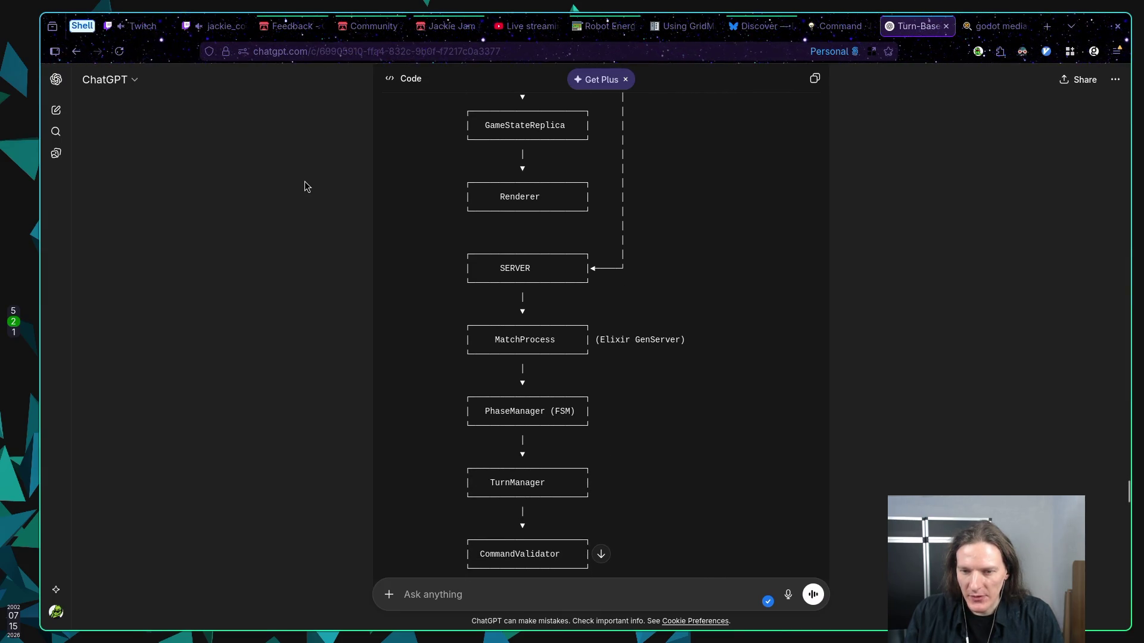
scroll(305, 188, down, 1)
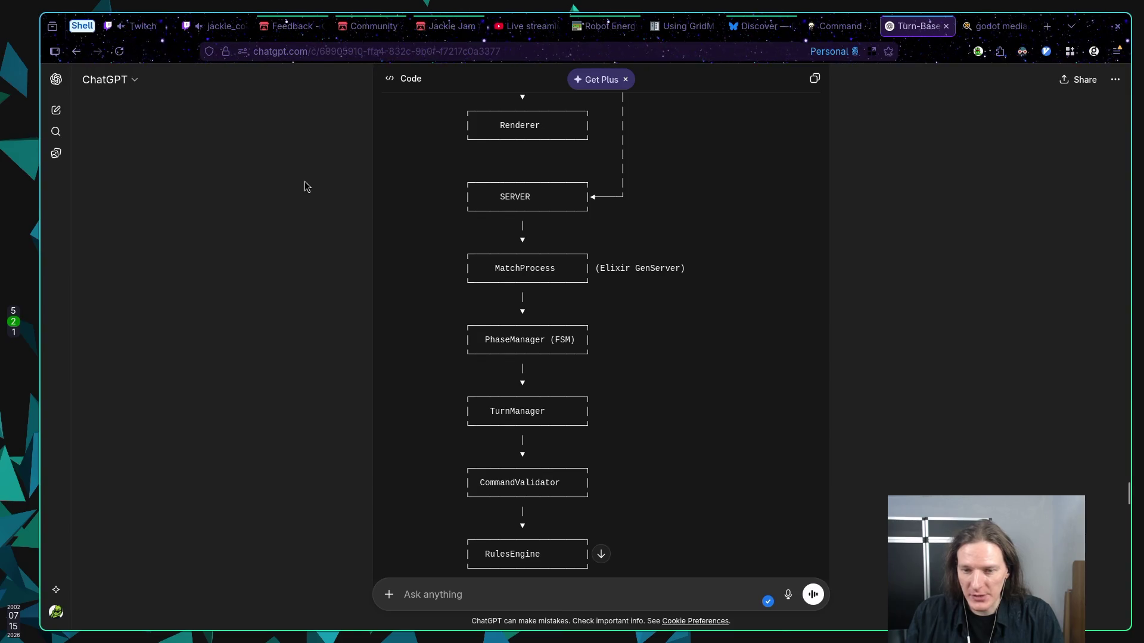
scroll(305, 187, down, 5)
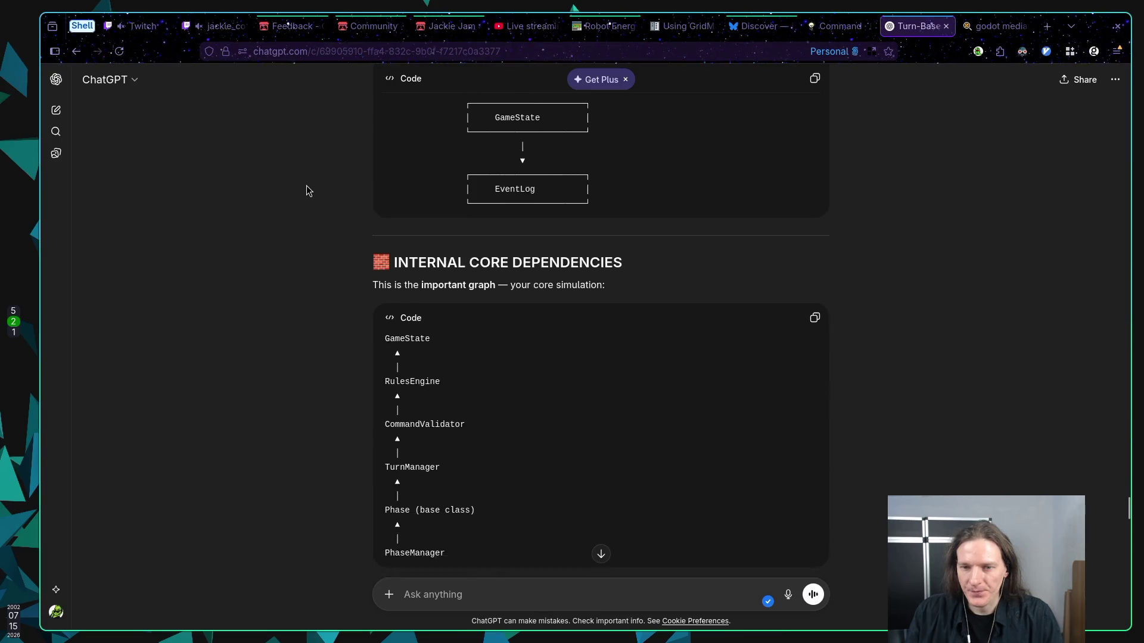
Read the core dependencies and Important Rule, stopping at the Phase Base Class script core/phases/game_phase.gd
scroll(307, 186, down, 1)
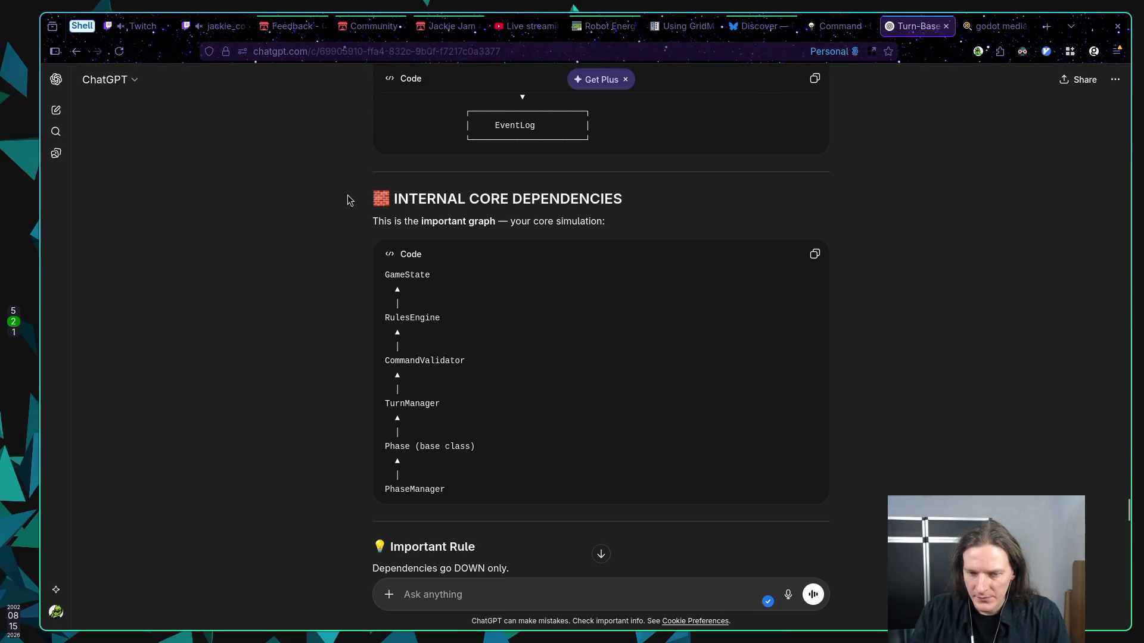
scroll(348, 200, down, 2)
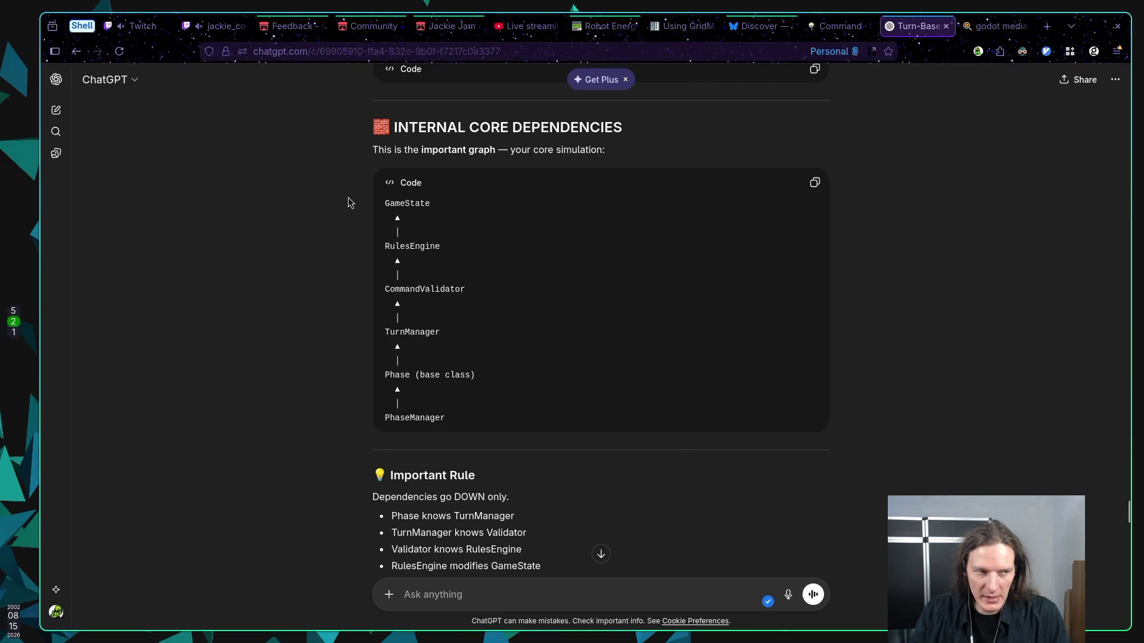
scroll(350, 203, down, 2)
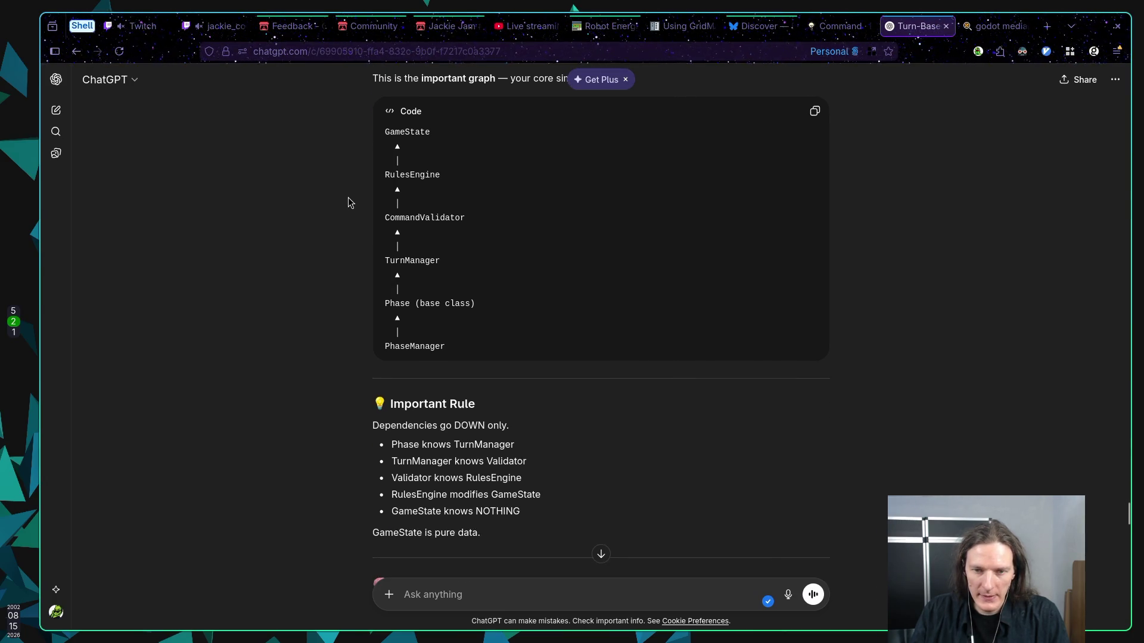
scroll(350, 202, down, 2)
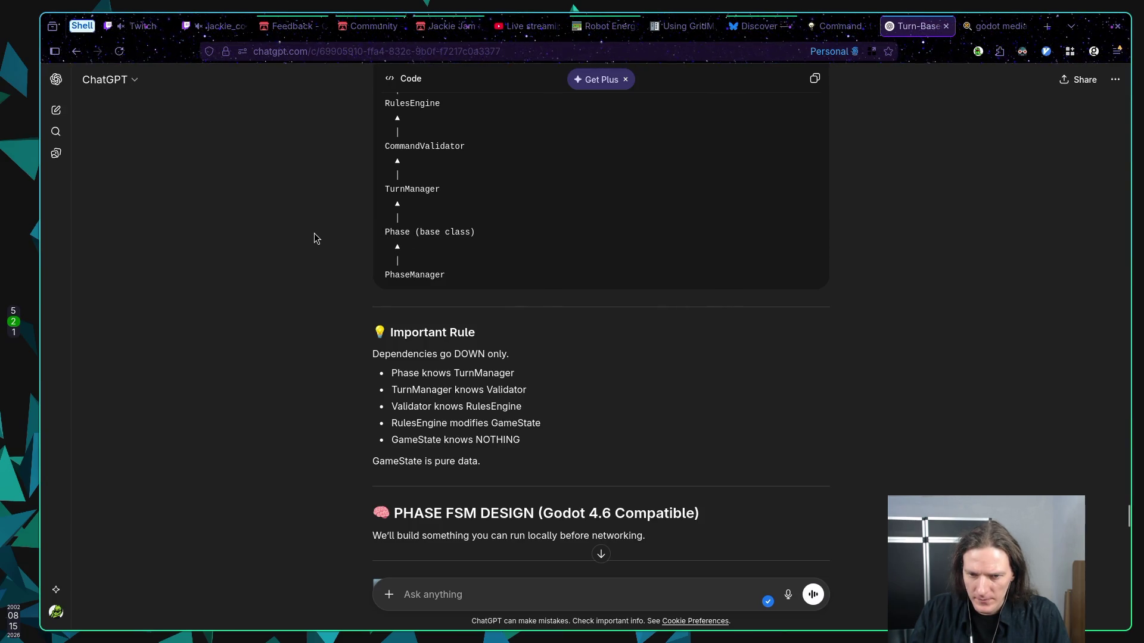
scroll(314, 238, up, 2)
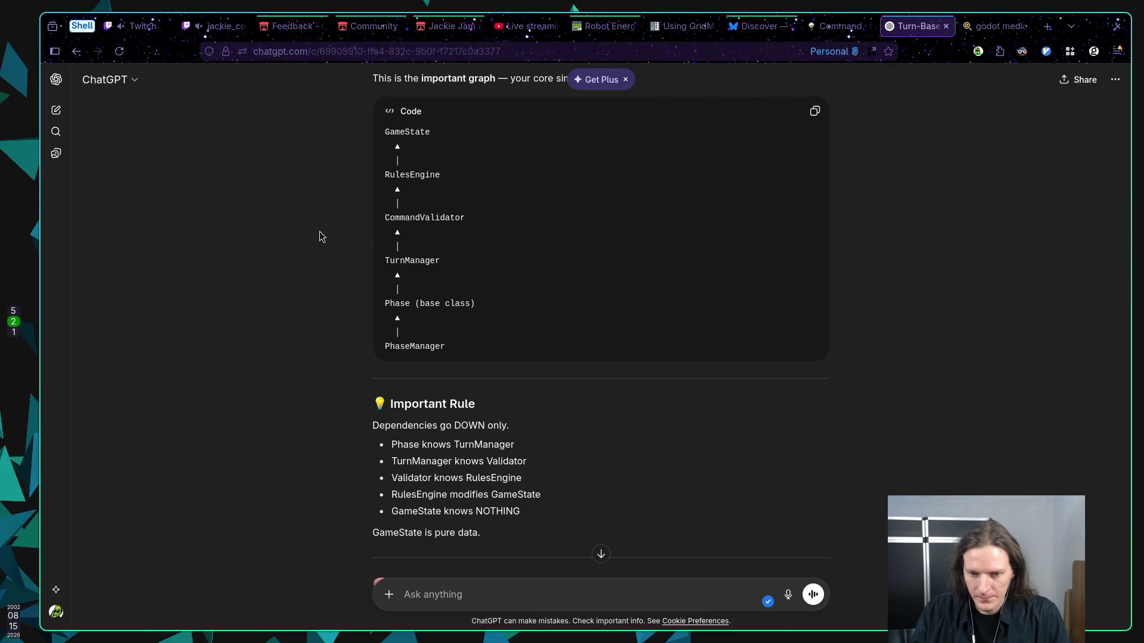
scroll(320, 231, down, 2)
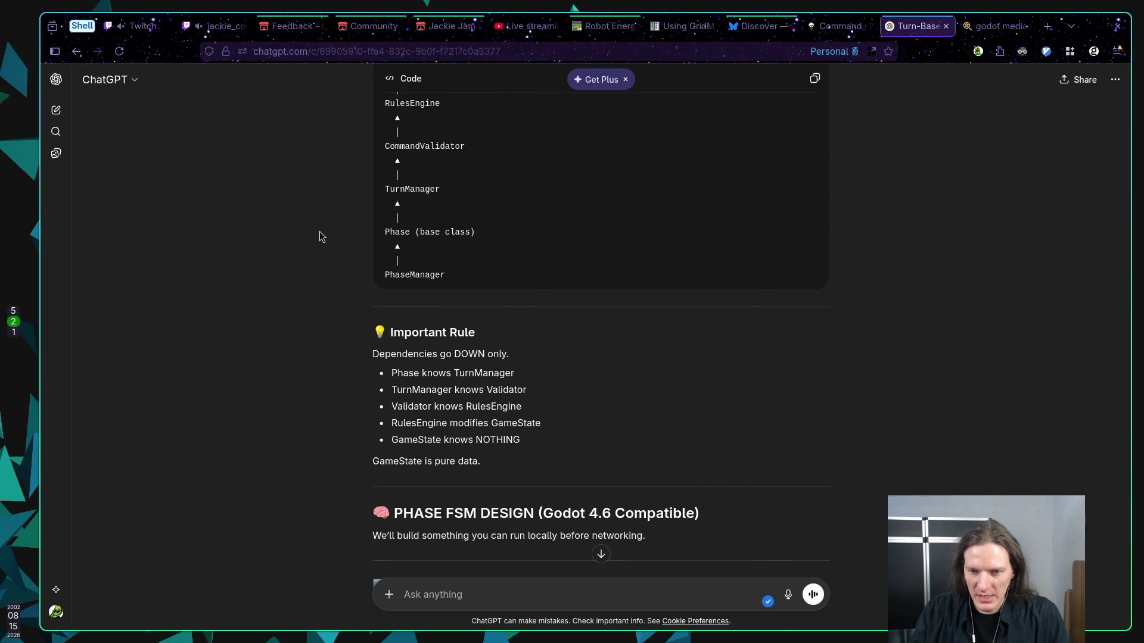
scroll(320, 236, down, 2)
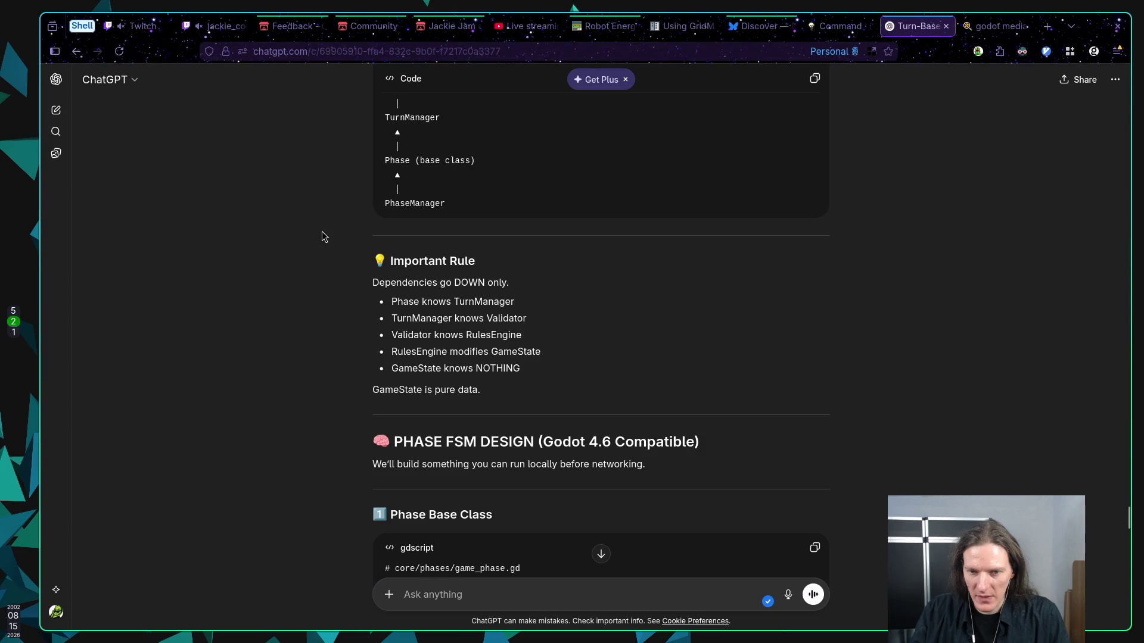
scroll(322, 237, up, 4)
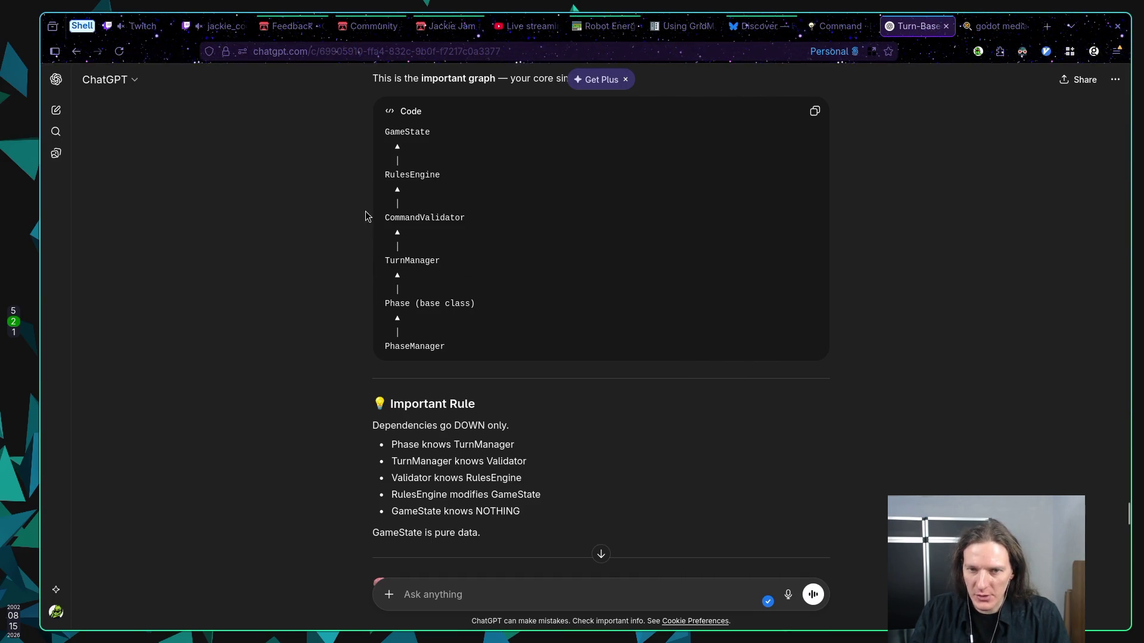
scroll(480, 230, down, 2)
scroll(475, 232, down, 2)
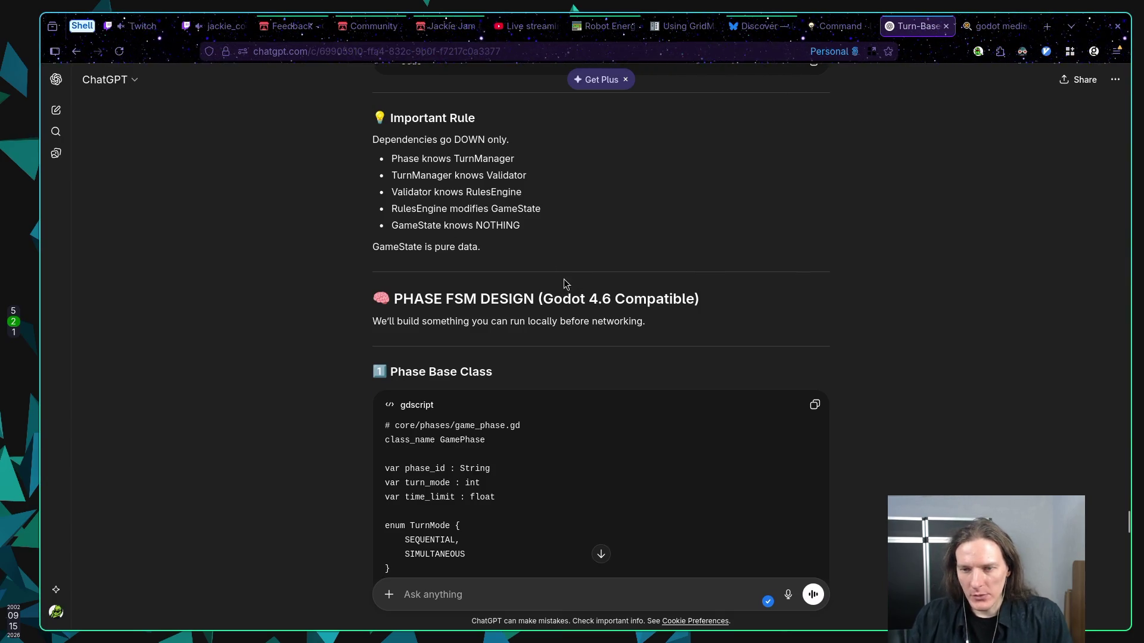
scroll(356, 259, down, 2)
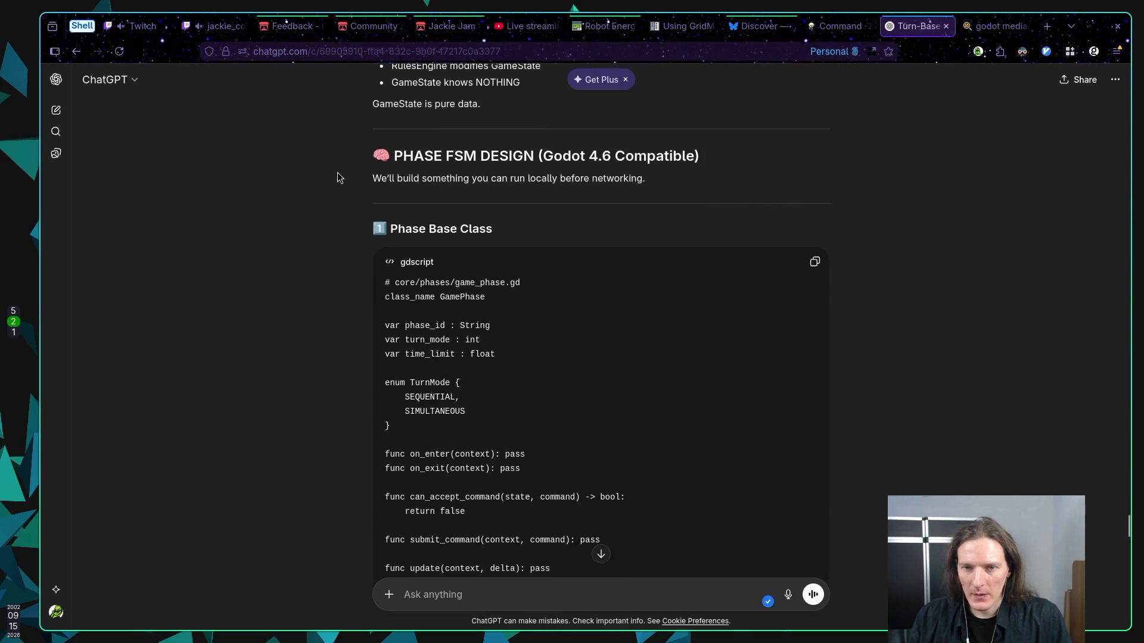
scroll(338, 174, down, 1)
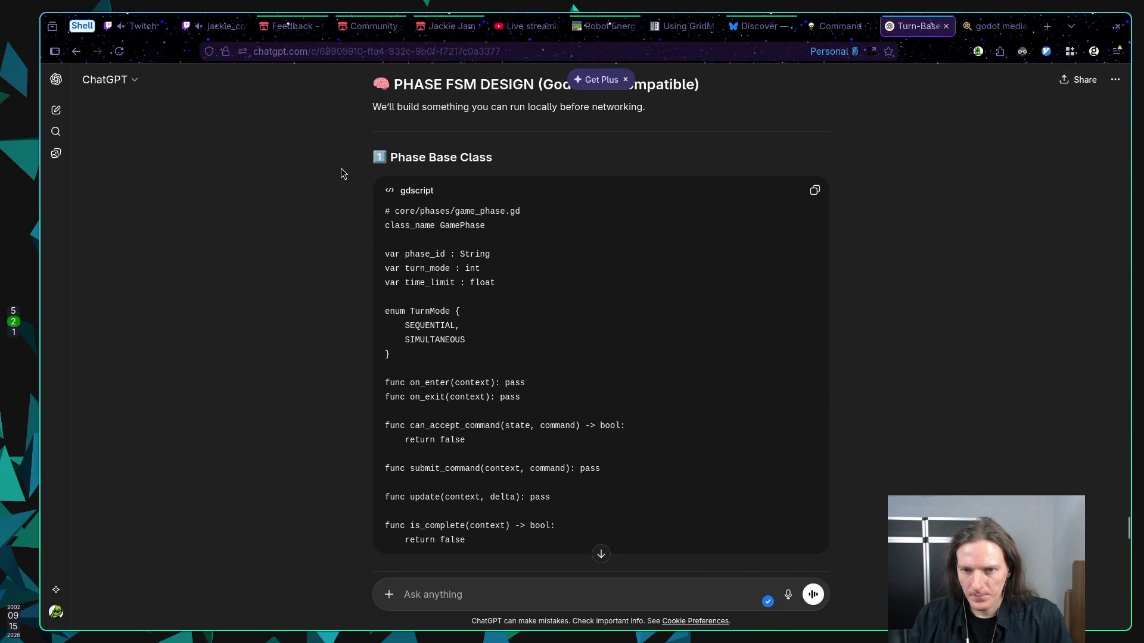
scroll(343, 167, down, 1)
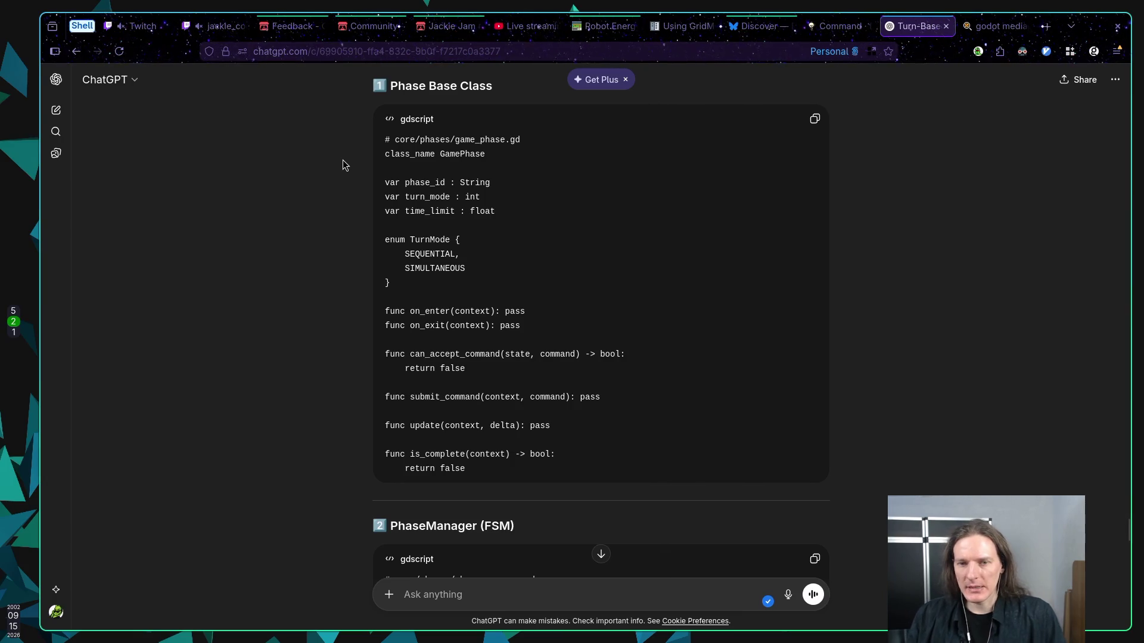
key(super+1)
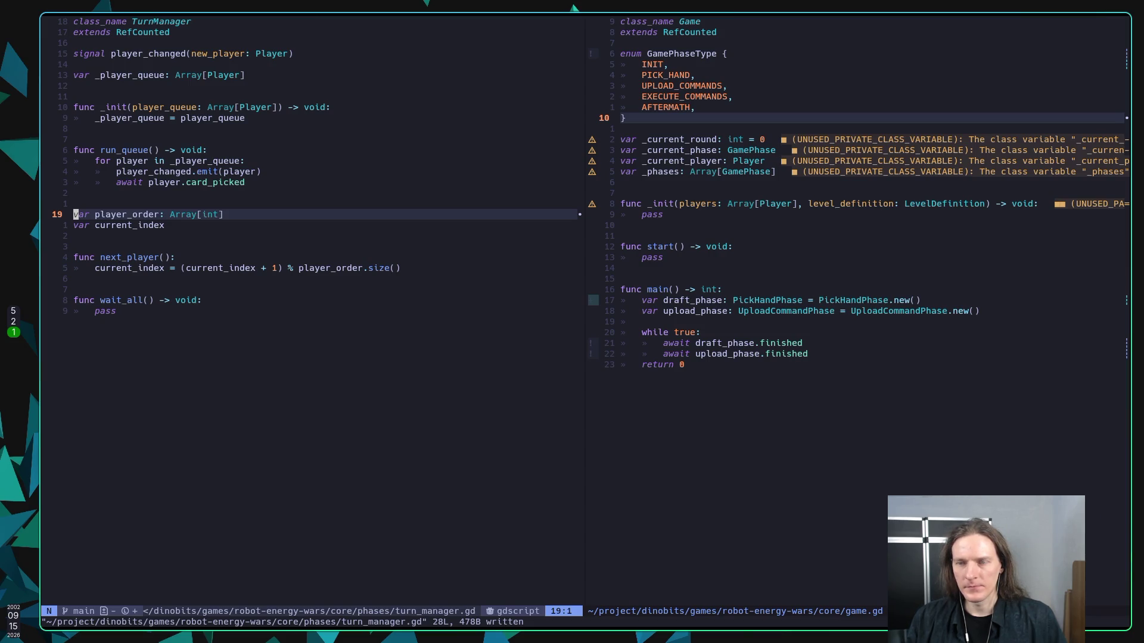
Switch back to pick_hand_phase.gd and save it with :w
key(space)
key(Escape)
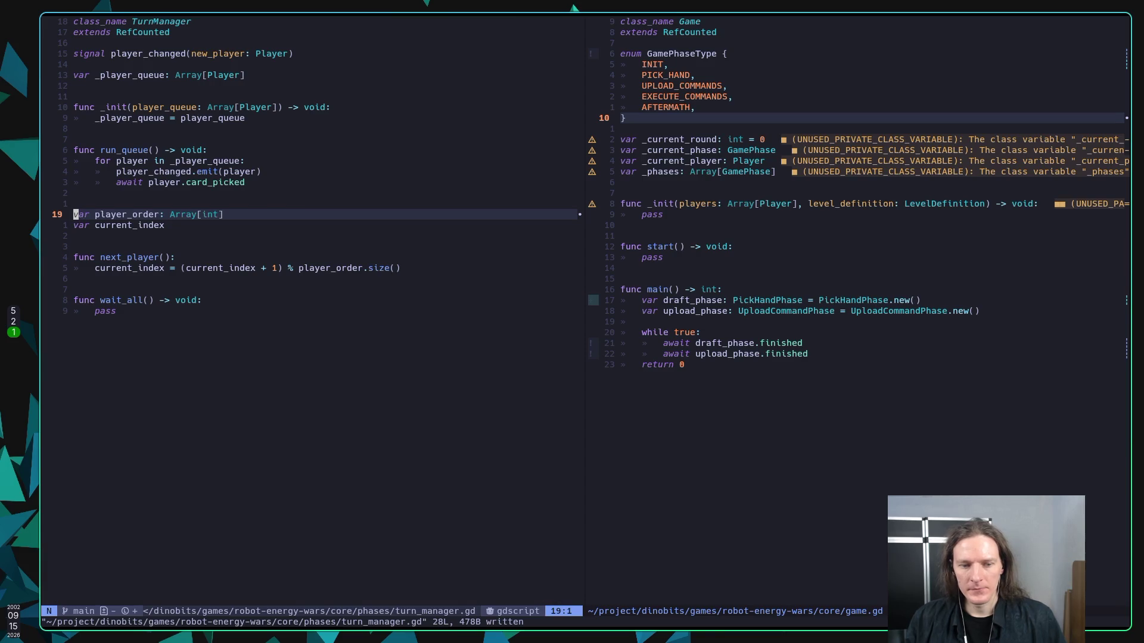
key(ctrl+6)
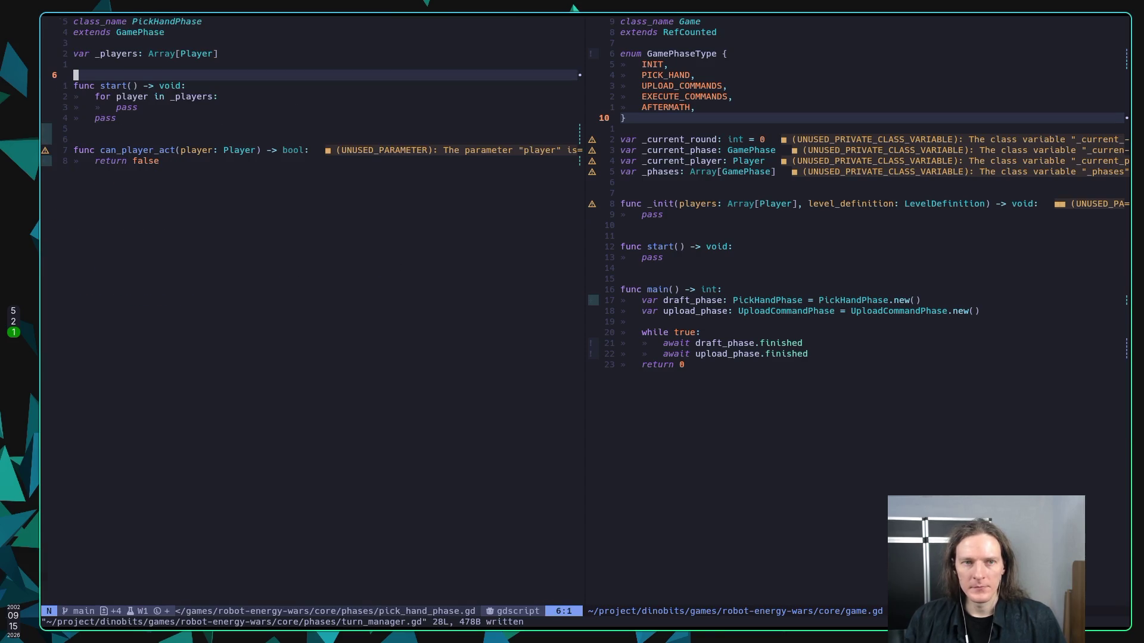
text(:w)
key(Return)
Jump to the GamePhase definition in game_phase.gd, onto the signal finished line
key(k)
key(k)
key(k)
key(l)
key(l)
key(l)
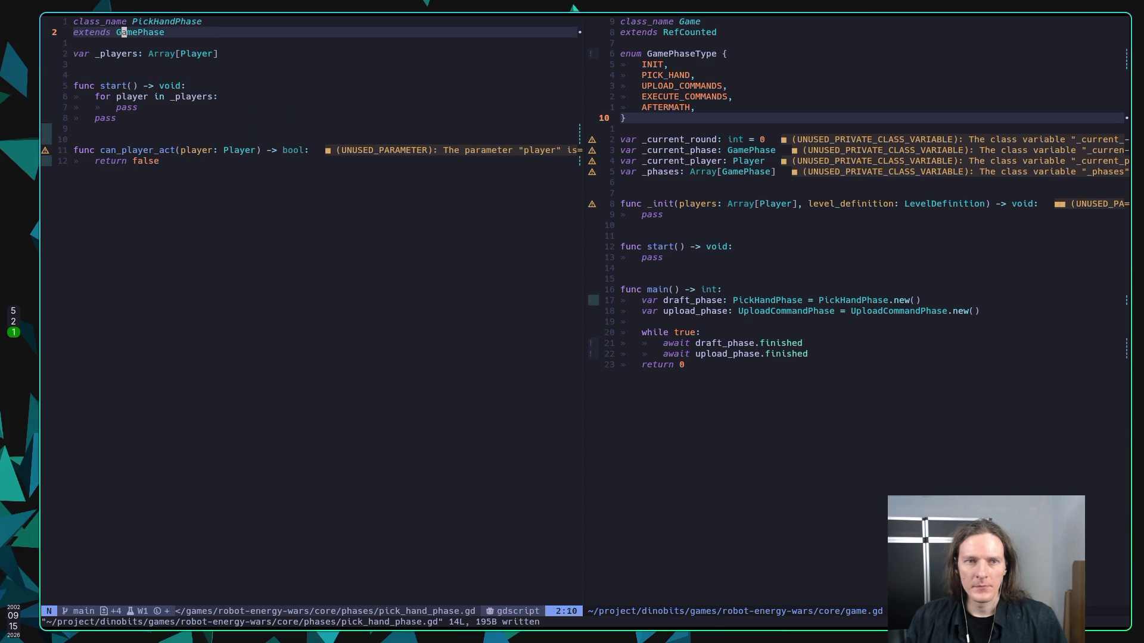
key(g)
key(d)
key(j)
key(j)
key(j)
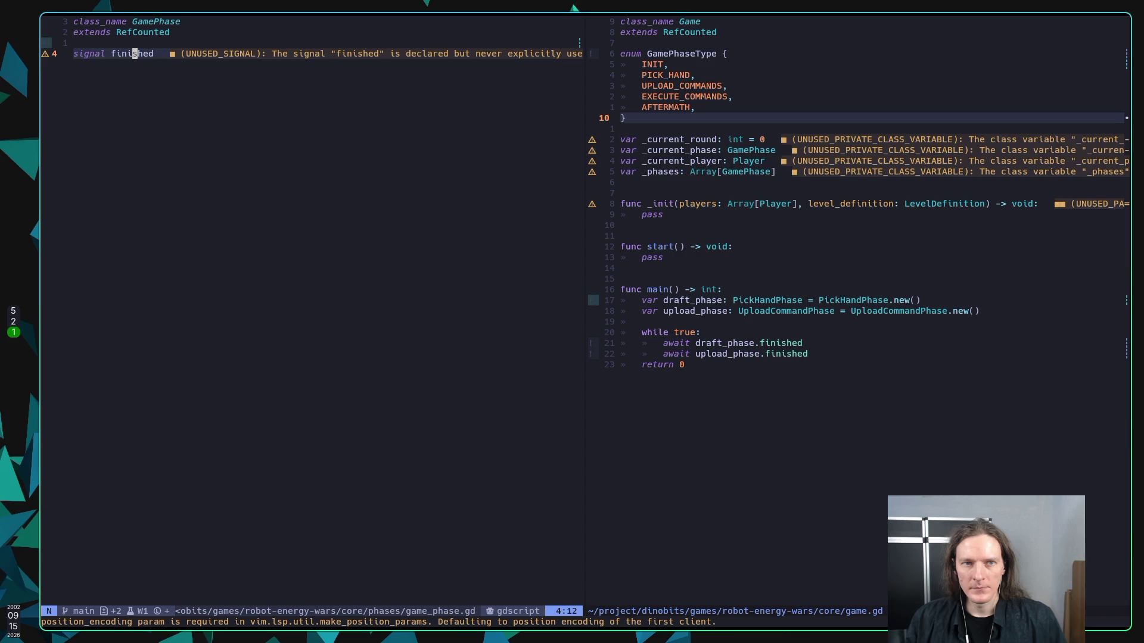
Copy ChatGPT's Phase Base Class code from var phase_id down and paste it below signal finished
key(super+2)
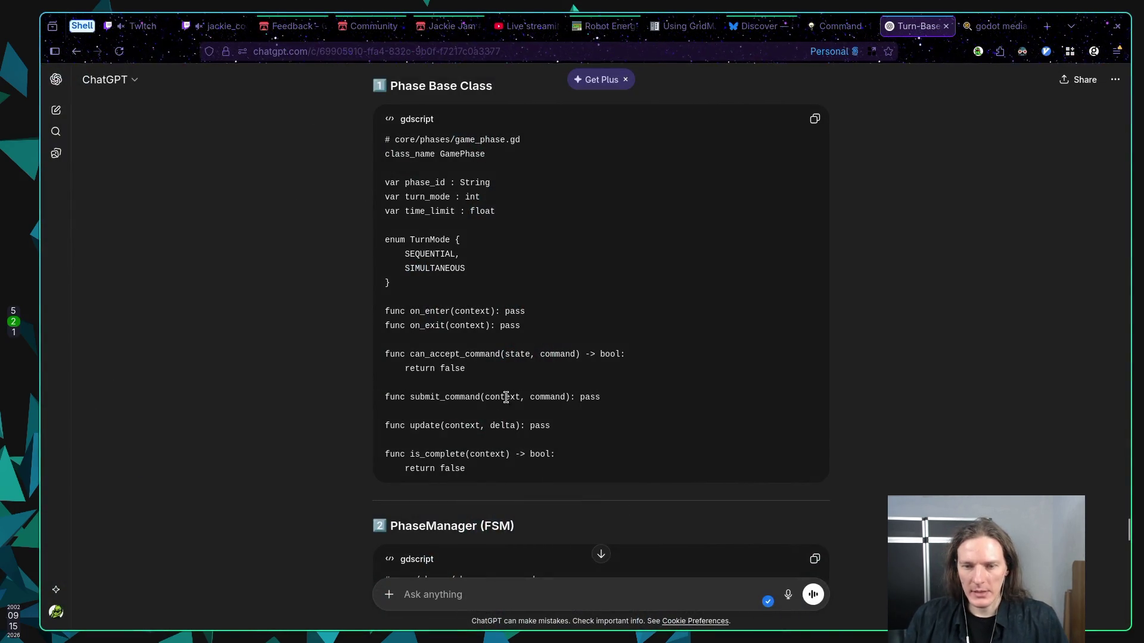
mouse_move(480, 473)
mouse_down()
mouse_move(401, 294)
mouse_move(371, 178)
mouse_up()
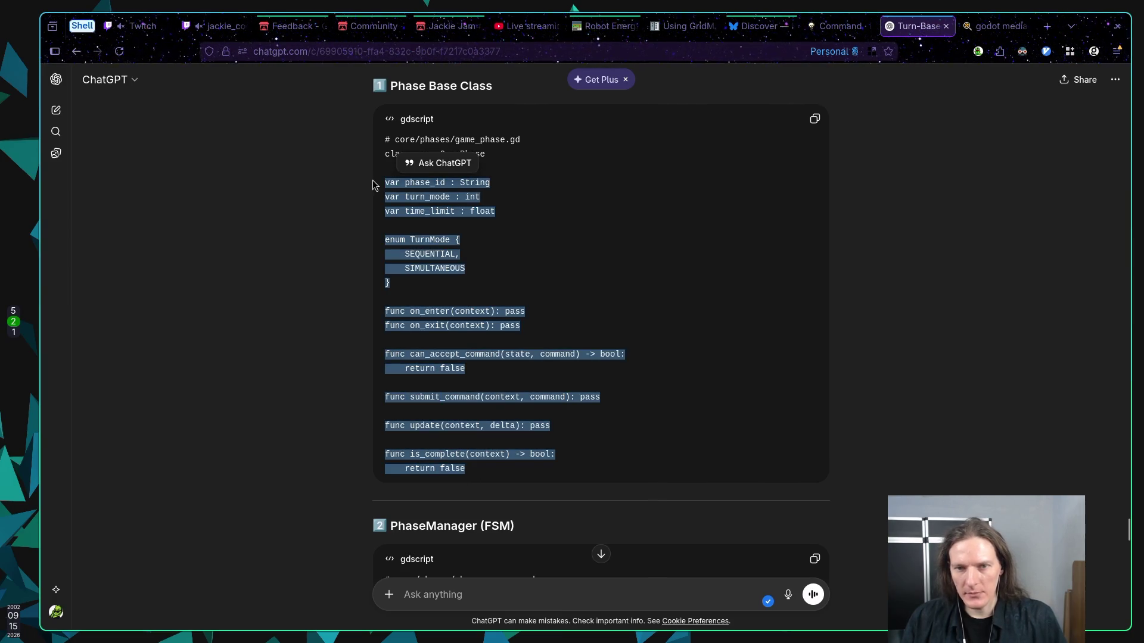
key(super+1)
key(p)
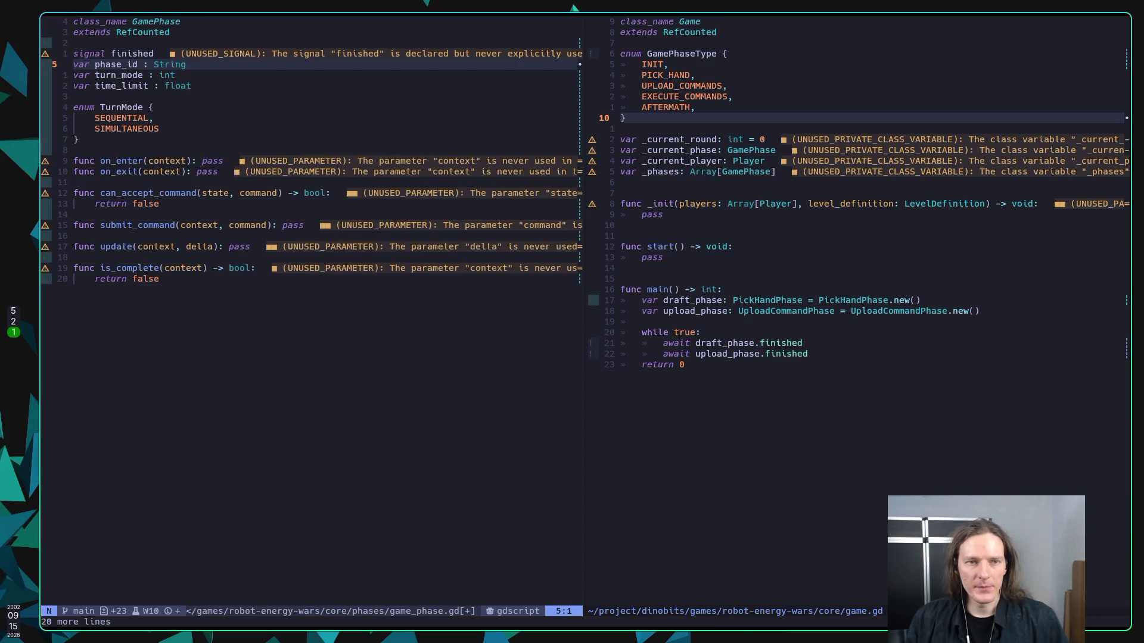
Add a blank line above var phase_id and save game_phase.gd with :wq
key(O)
key(Escape)
text(:wq)
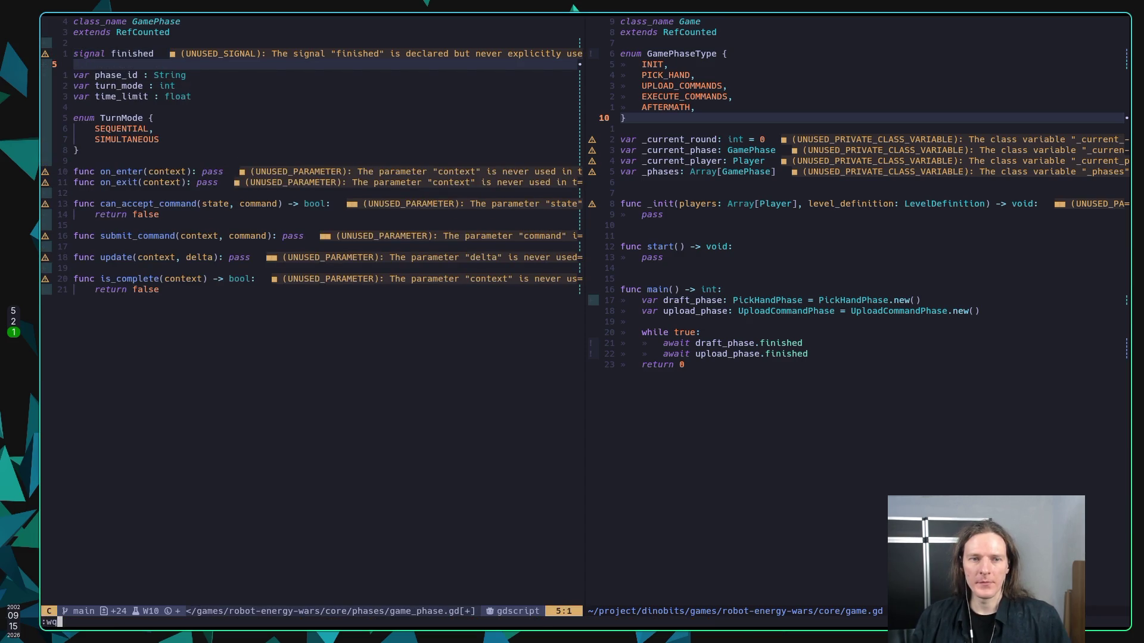
key(Return)
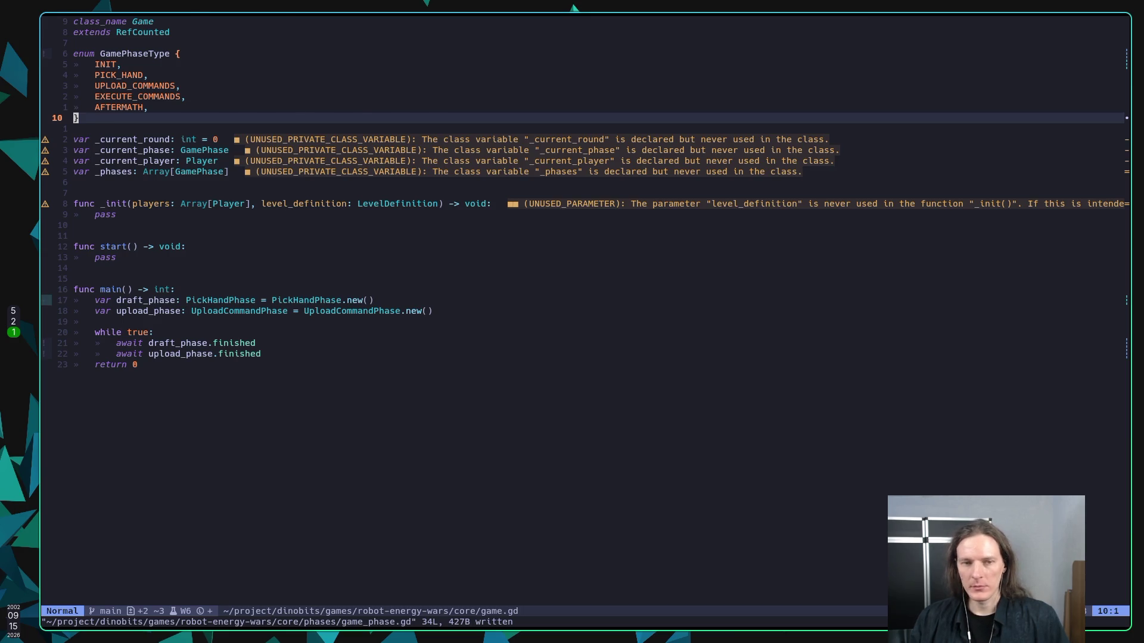
Reopen game_phase.gd from neo-tree in a split beside game.gd, cursor on var phase_id
key(space)
key(e)
key(j)
key(j)
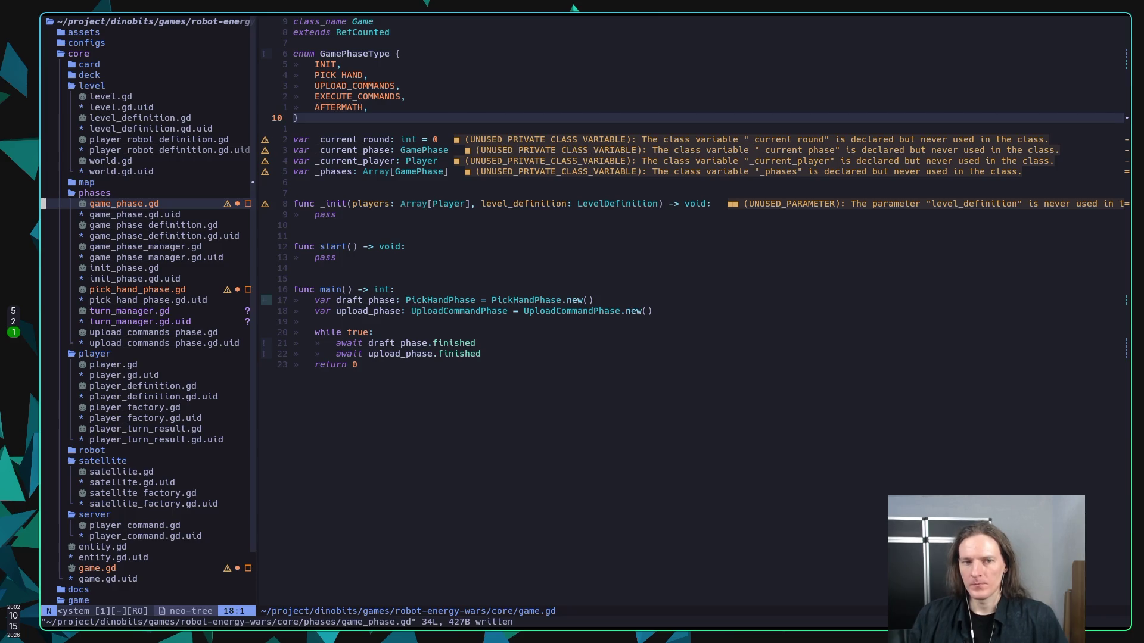
key(s)
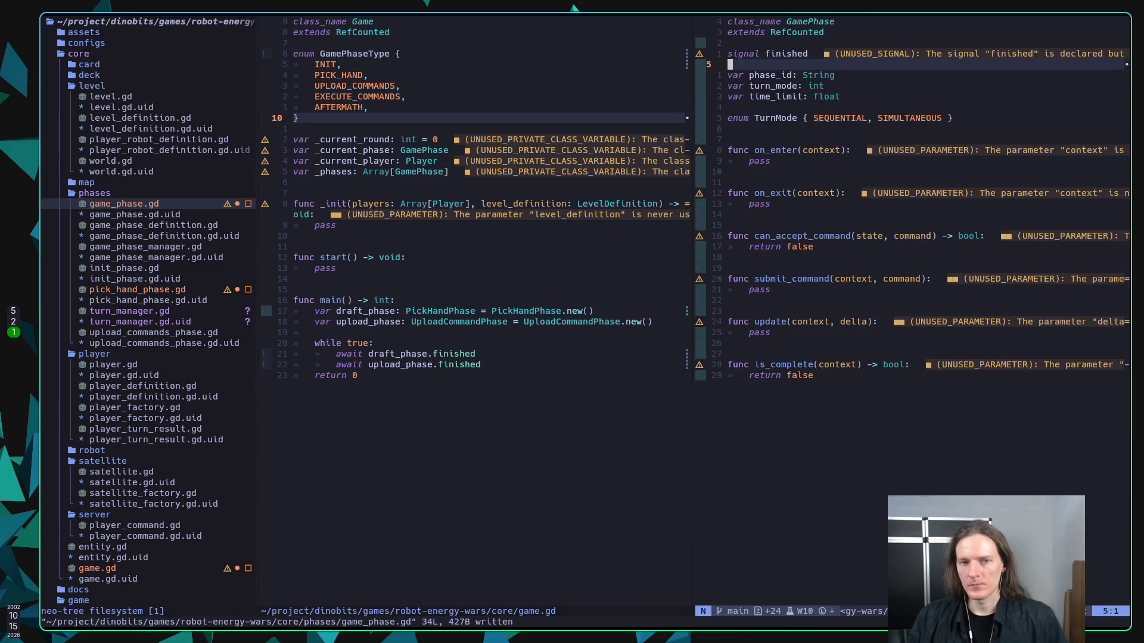
key(space)
key(e)
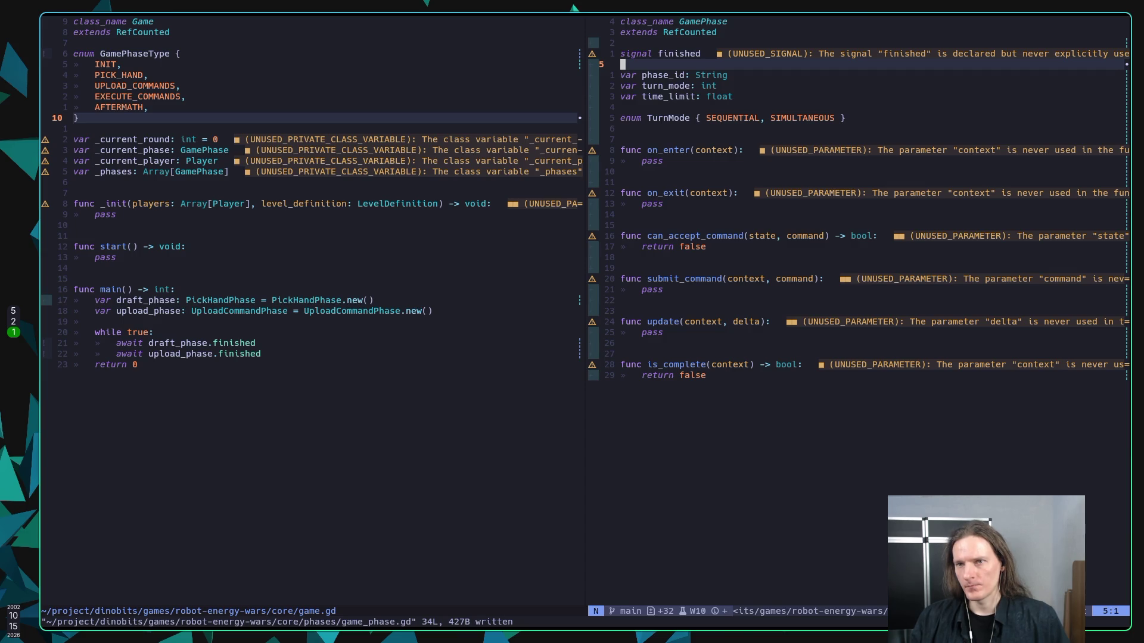
click(623, 75)
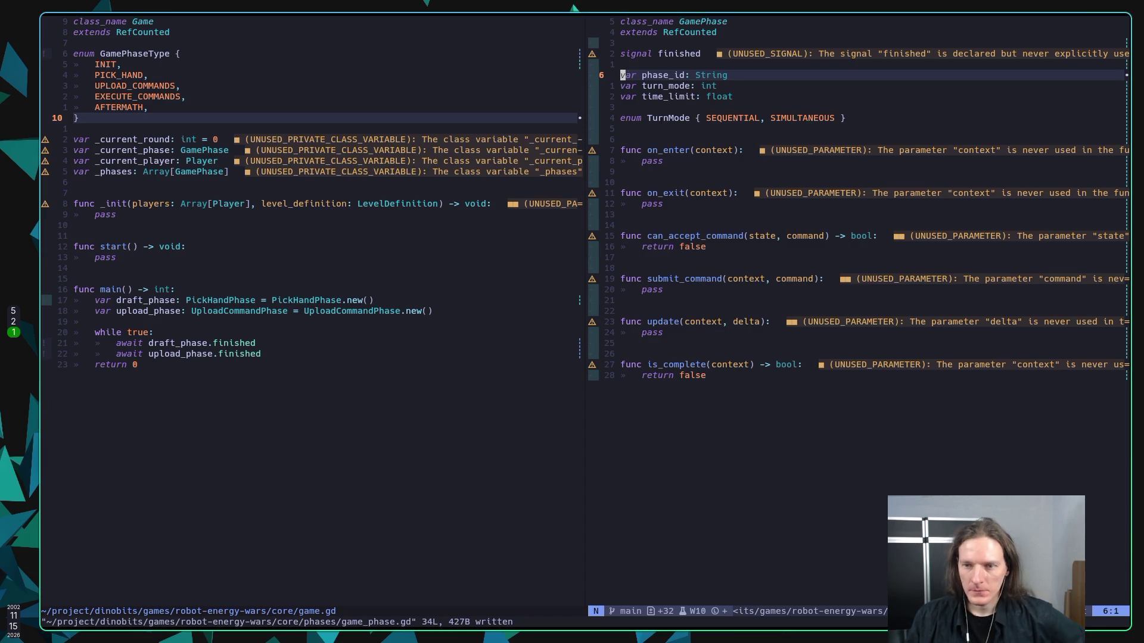
Step through TurnMode, on_enter, on_exit and submit_command in game_phase.gd, then return to ChatGPT
key(j)
key(j)
key(j)
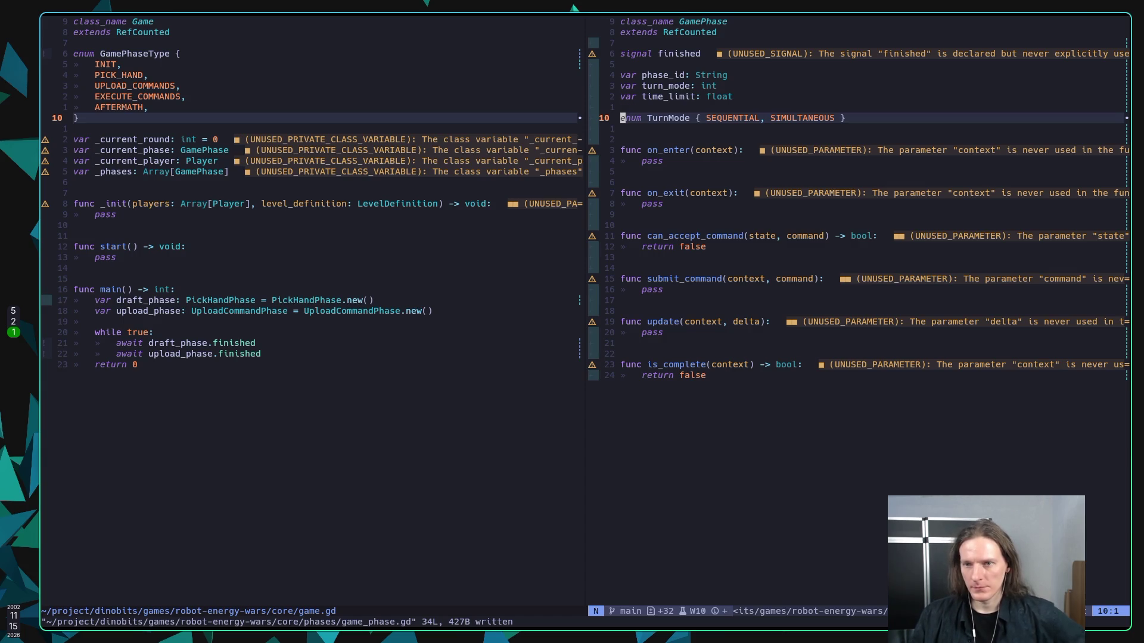
key(j)
key(j)
key(j)
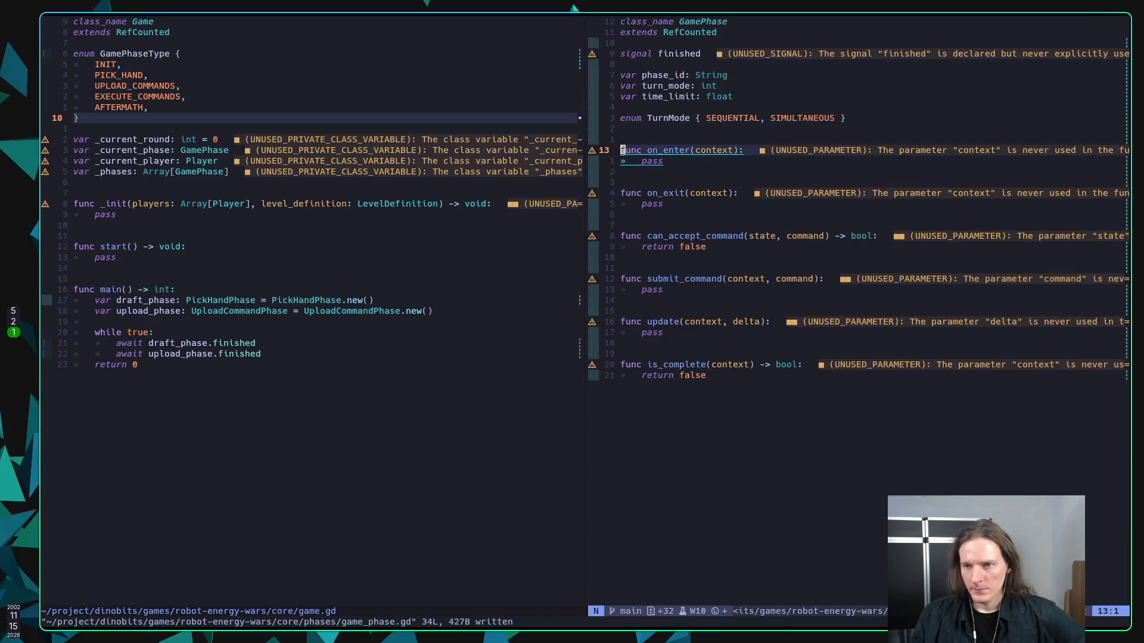
key(j)
key(j)
key(j)
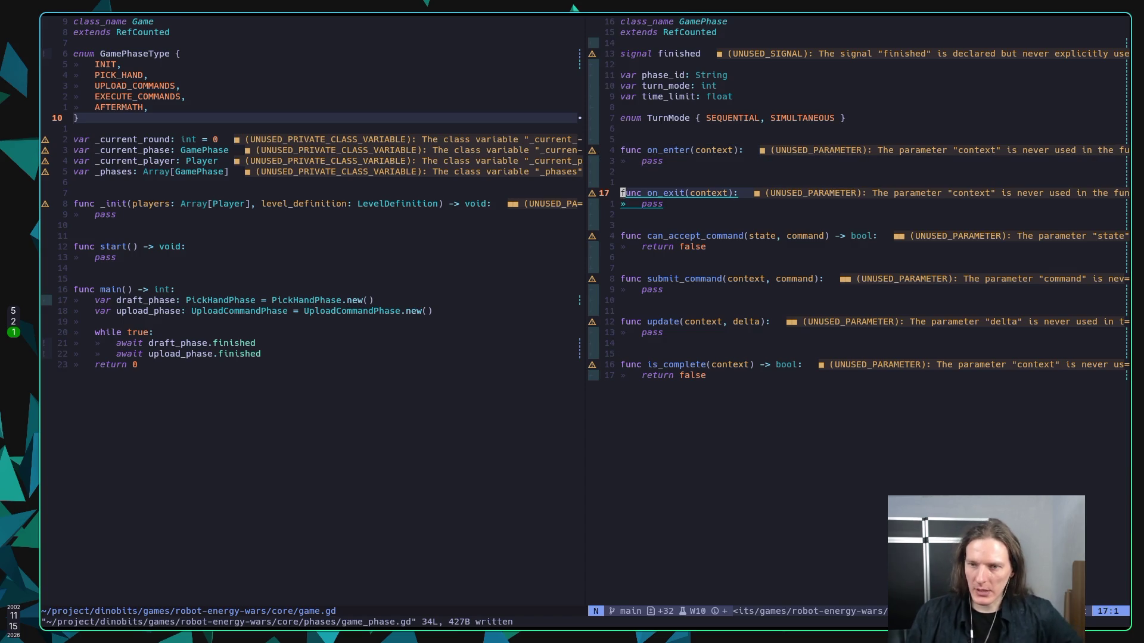
key(j)
key(j)
key(j)
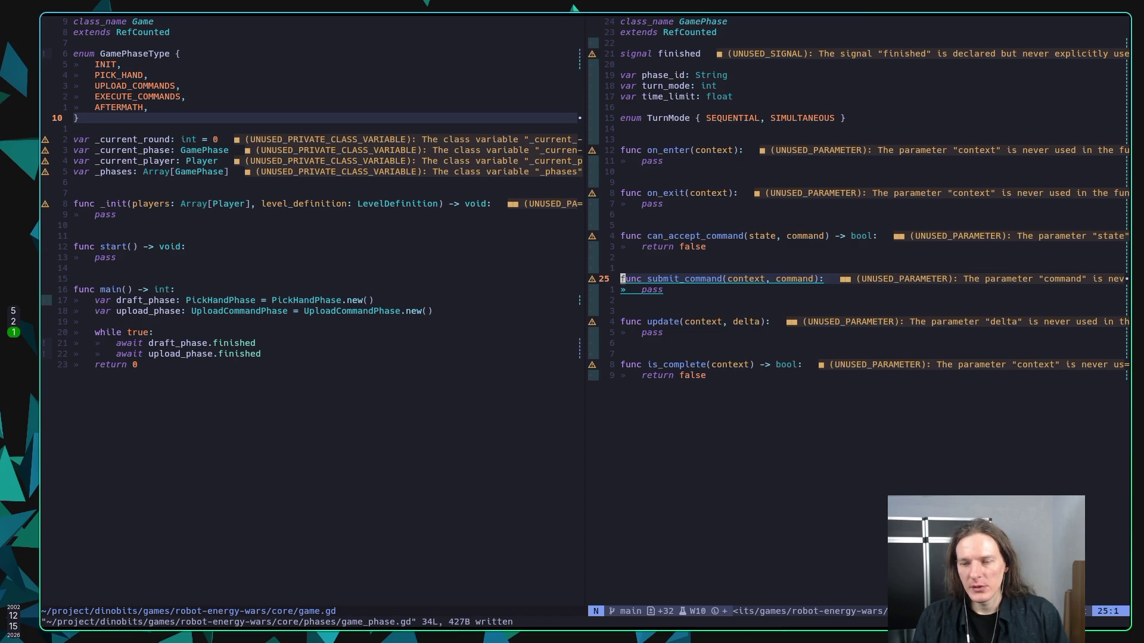
key(super+2)
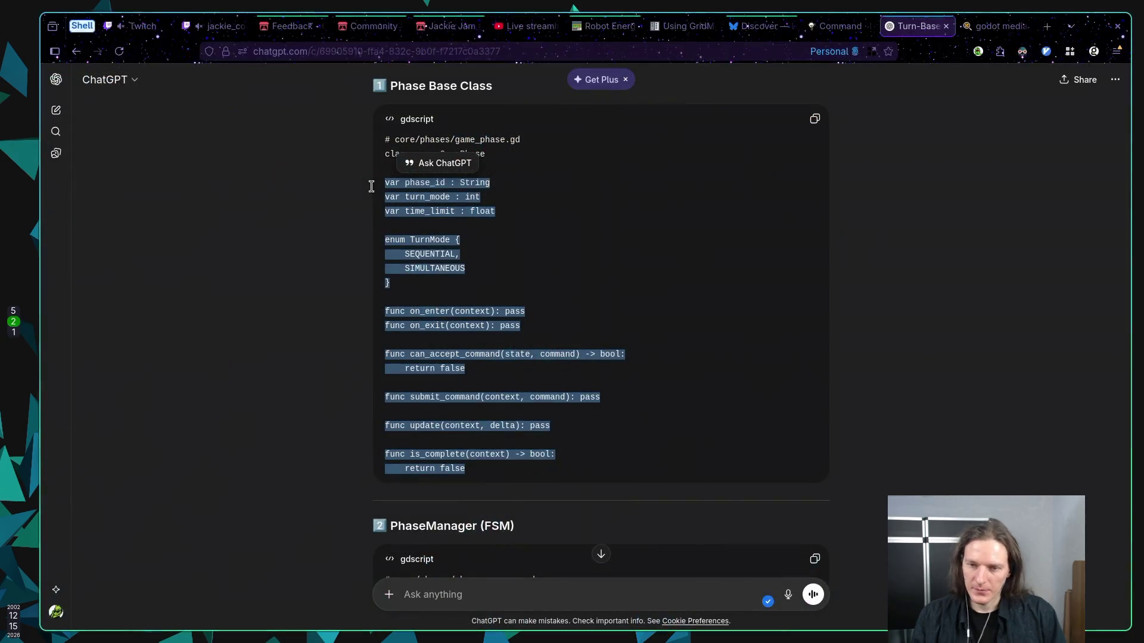
click(474, 241)
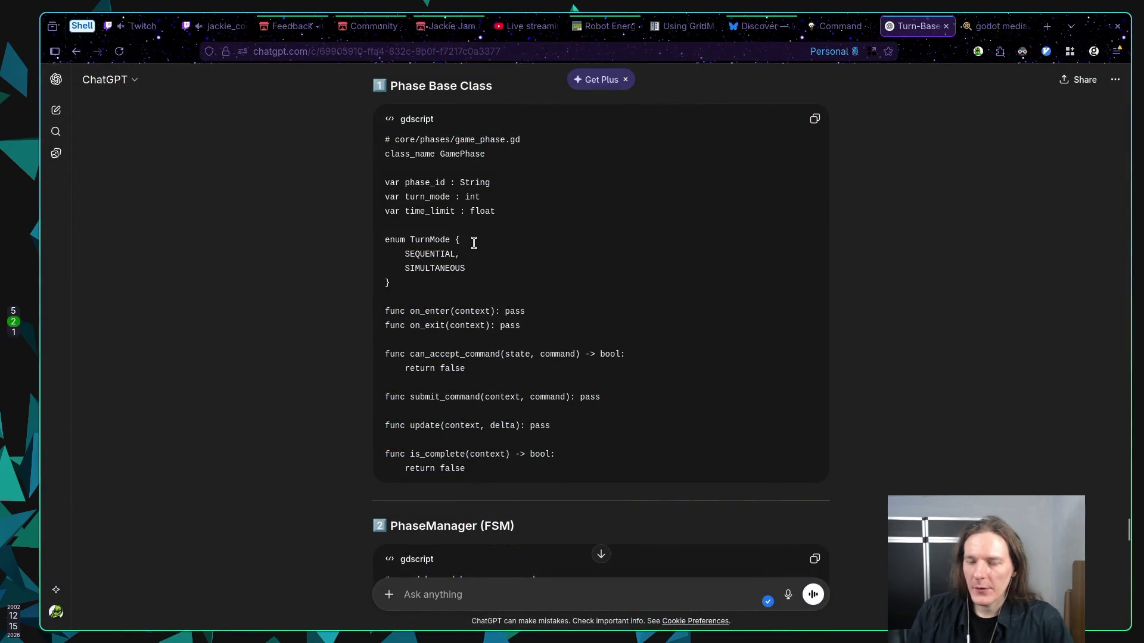
scroll(465, 253, down, 2)
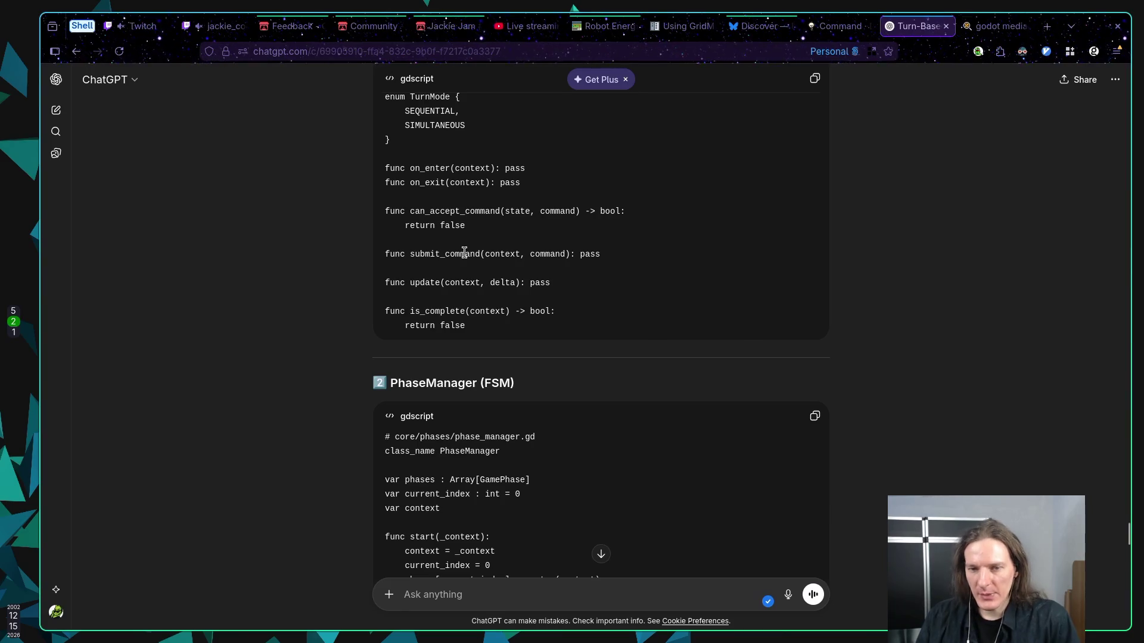
scroll(465, 253, up, 2)
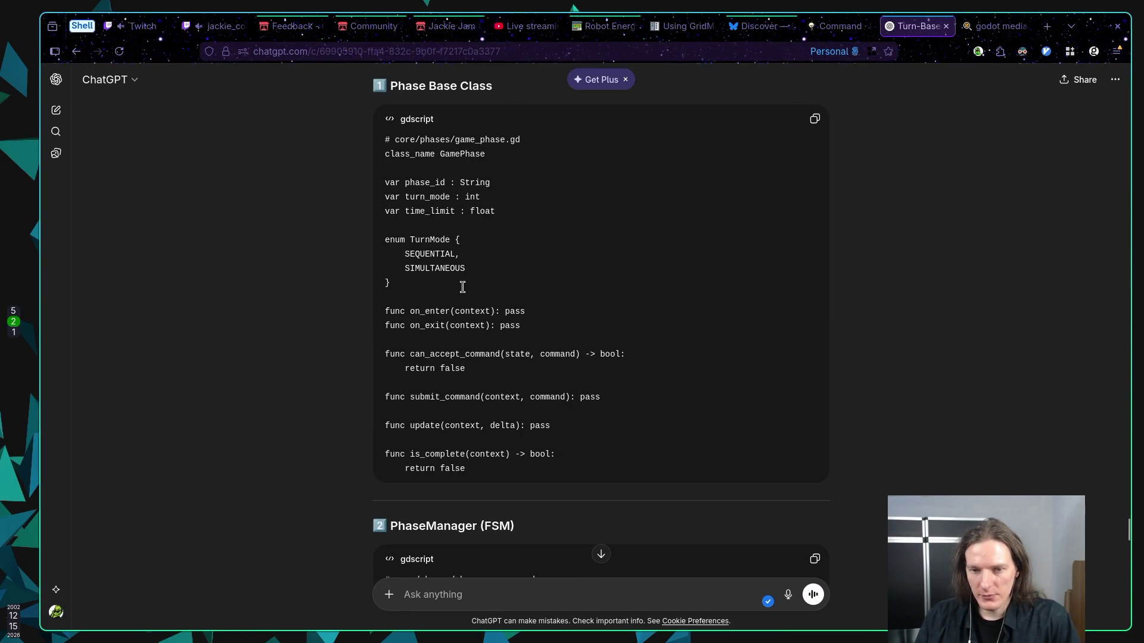
drag(433, 398, 525, 398)
click(495, 405)
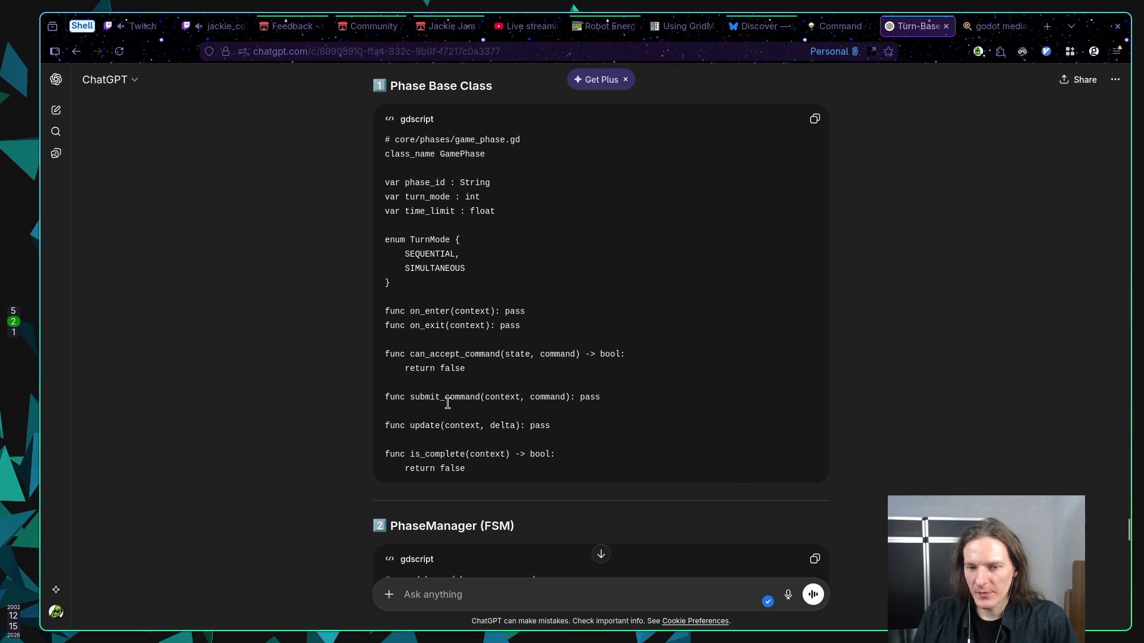
double_click(450, 398)
click(591, 410)
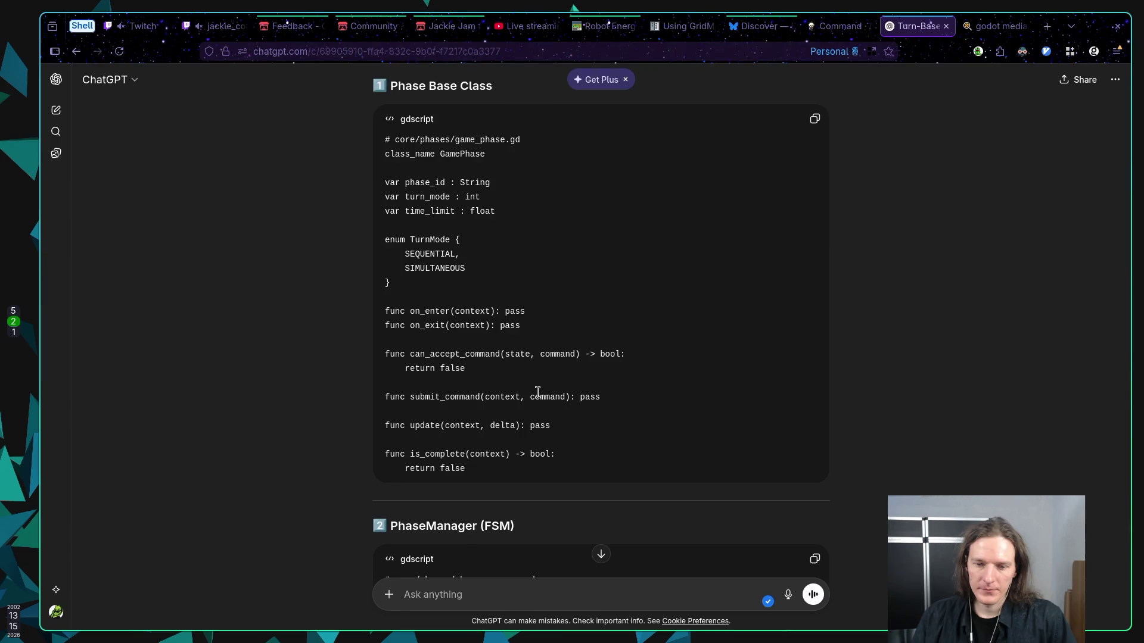
scroll(538, 394, down, 3)
scroll(651, 406, down, 3)
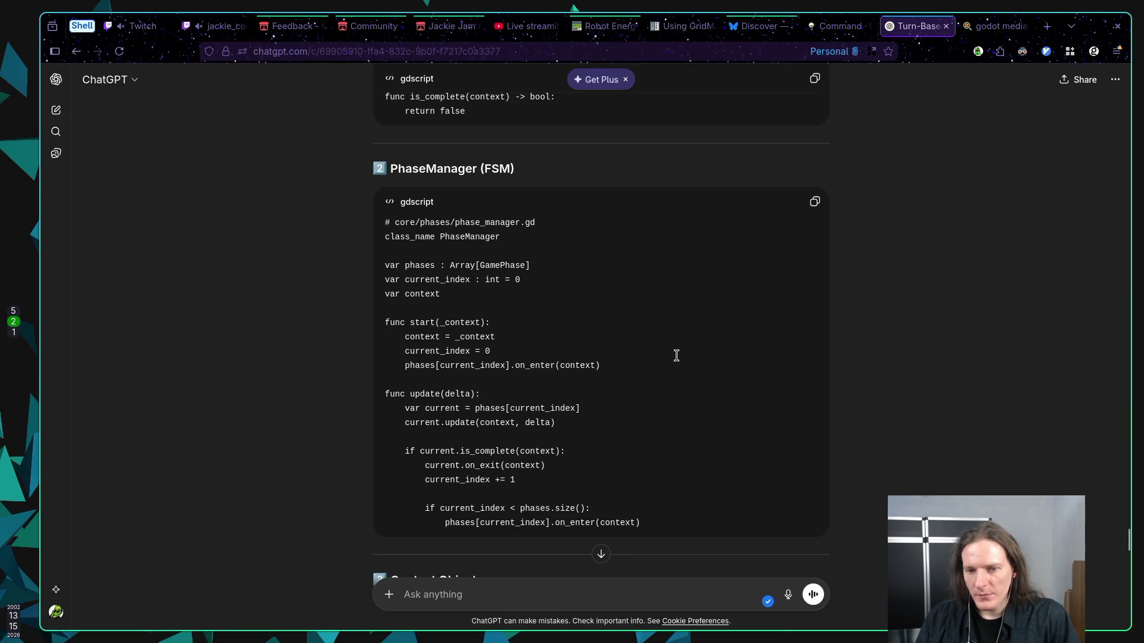
Read PhaseManager (FSM), Context Object and the PlanningPhase submissions example down to the ActionPhase script
scroll(676, 357, down, 2)
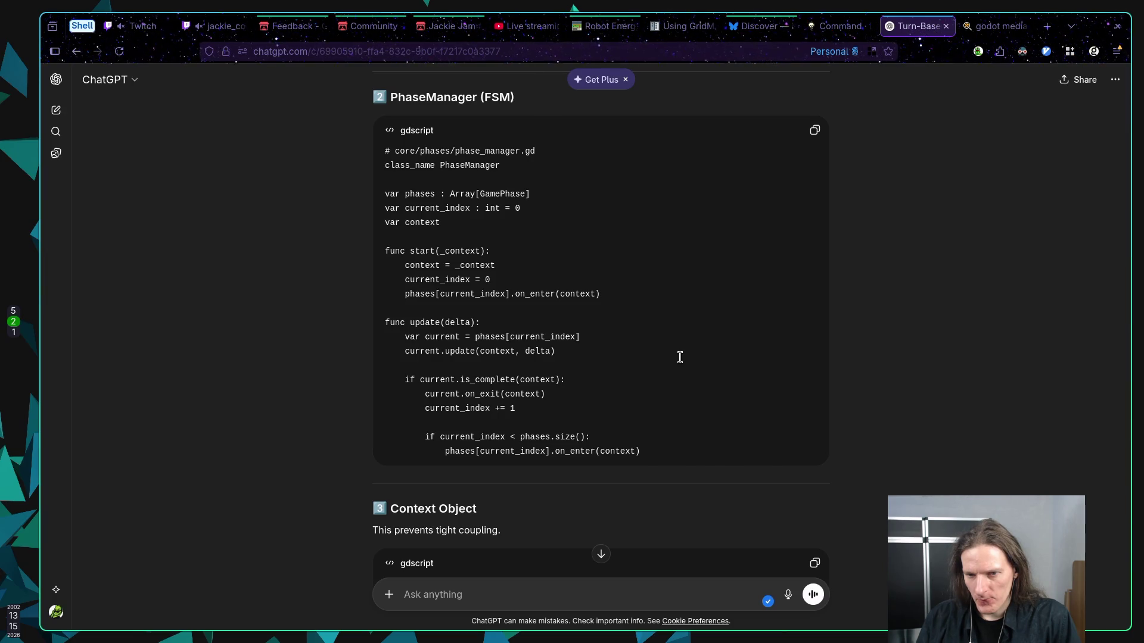
scroll(679, 357, up, 5)
scroll(679, 357, down, 4)
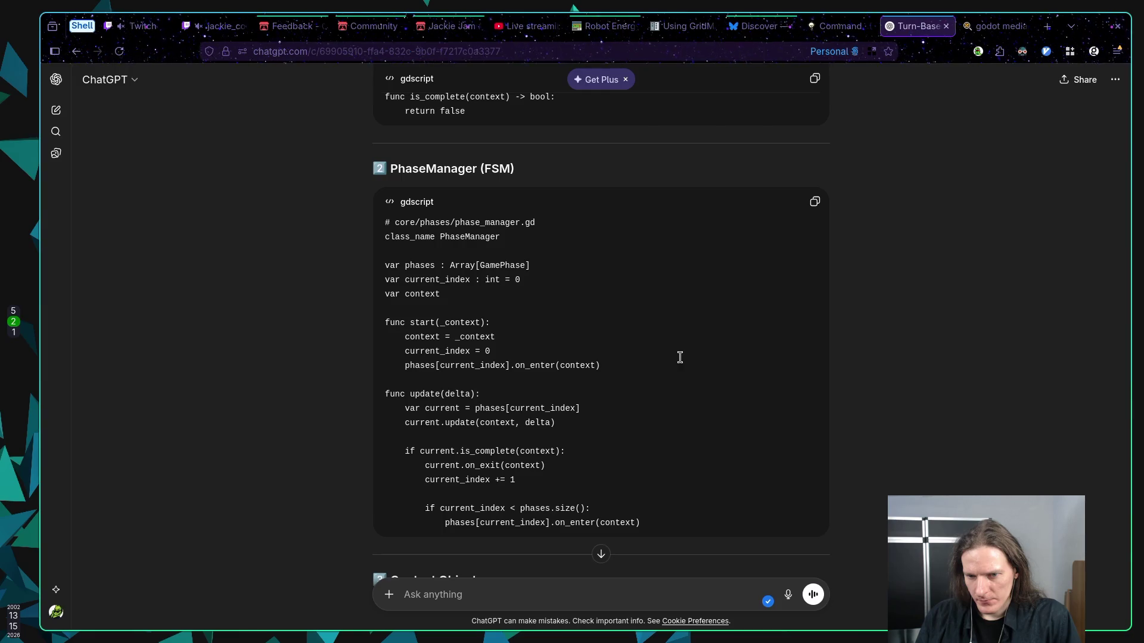
scroll(680, 357, down, 1)
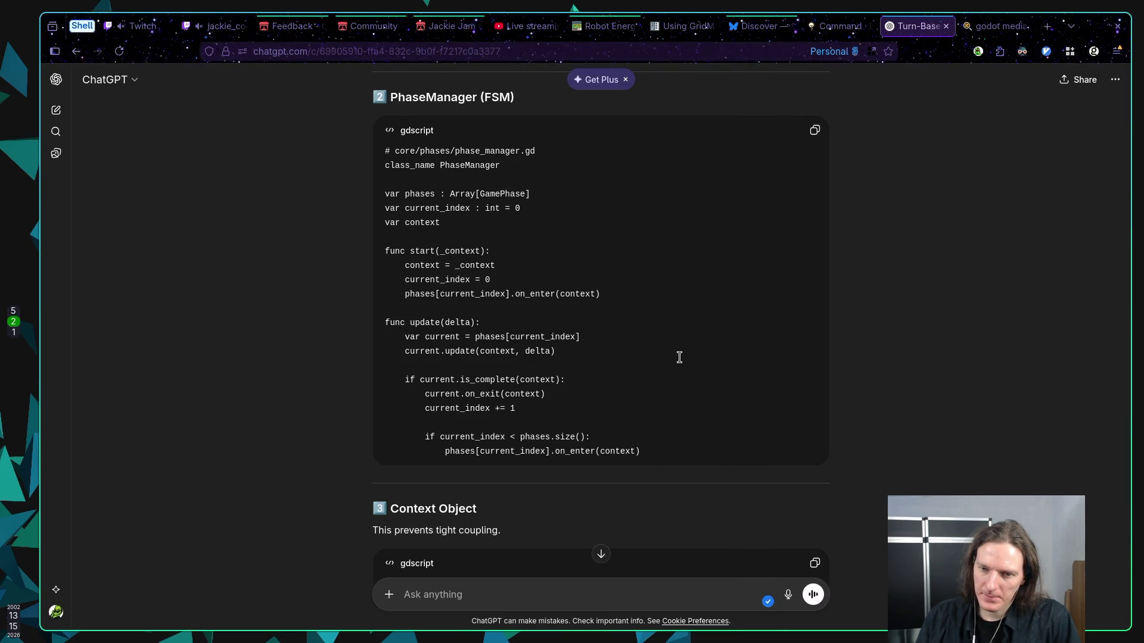
scroll(679, 358, up, 2)
scroll(679, 358, down, 1)
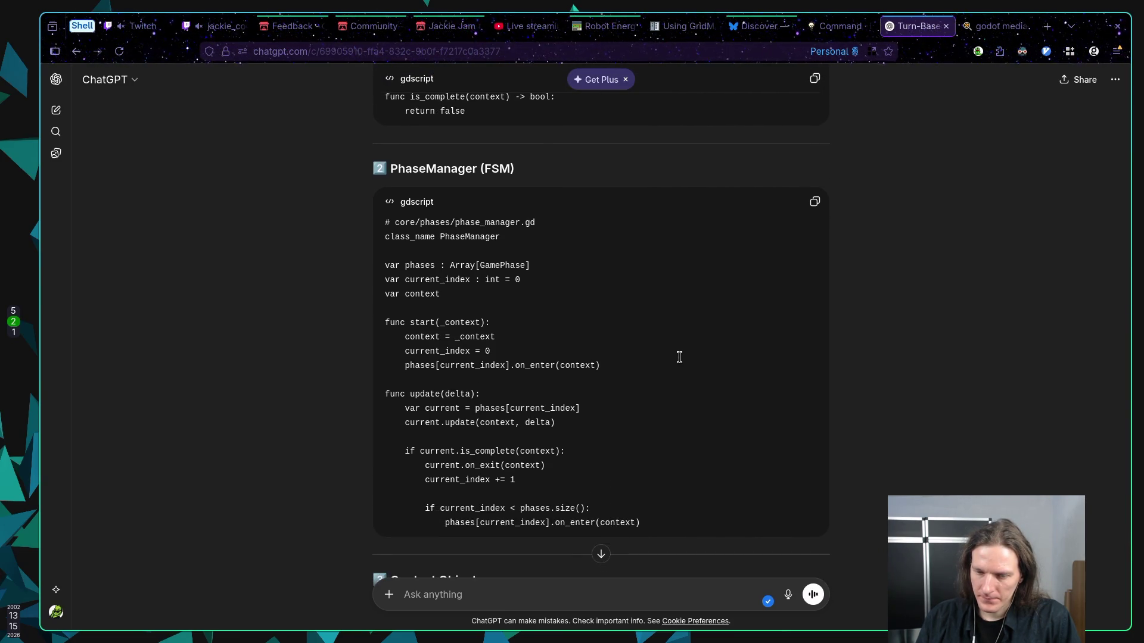
scroll(679, 357, up, 3)
scroll(679, 357, down, 3)
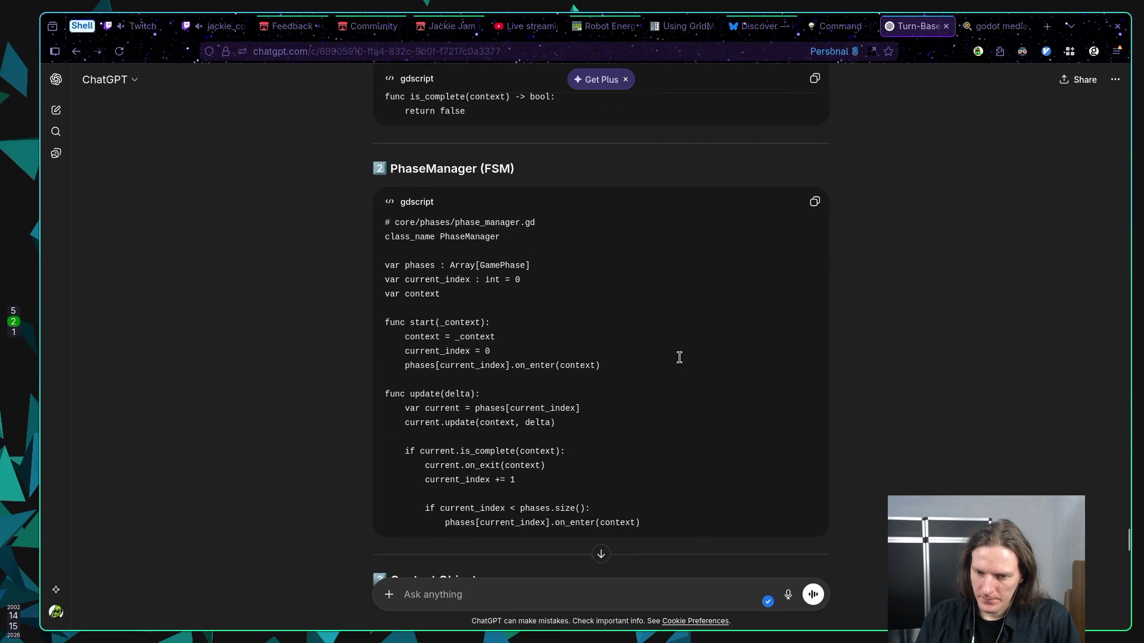
scroll(679, 358, down, 1)
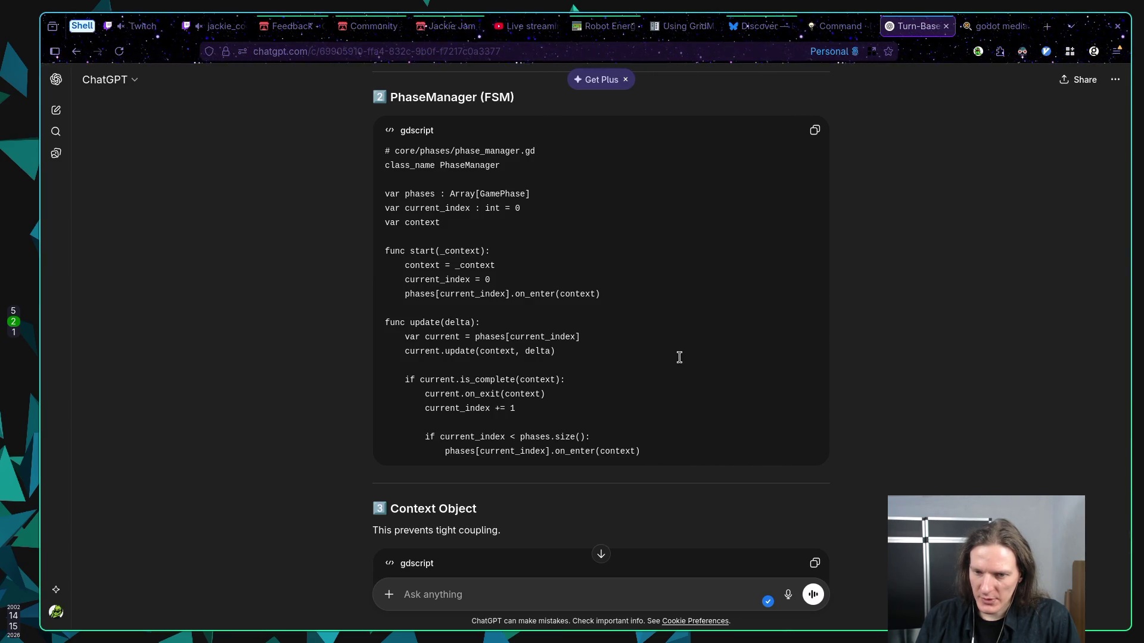
scroll(680, 358, down, 2)
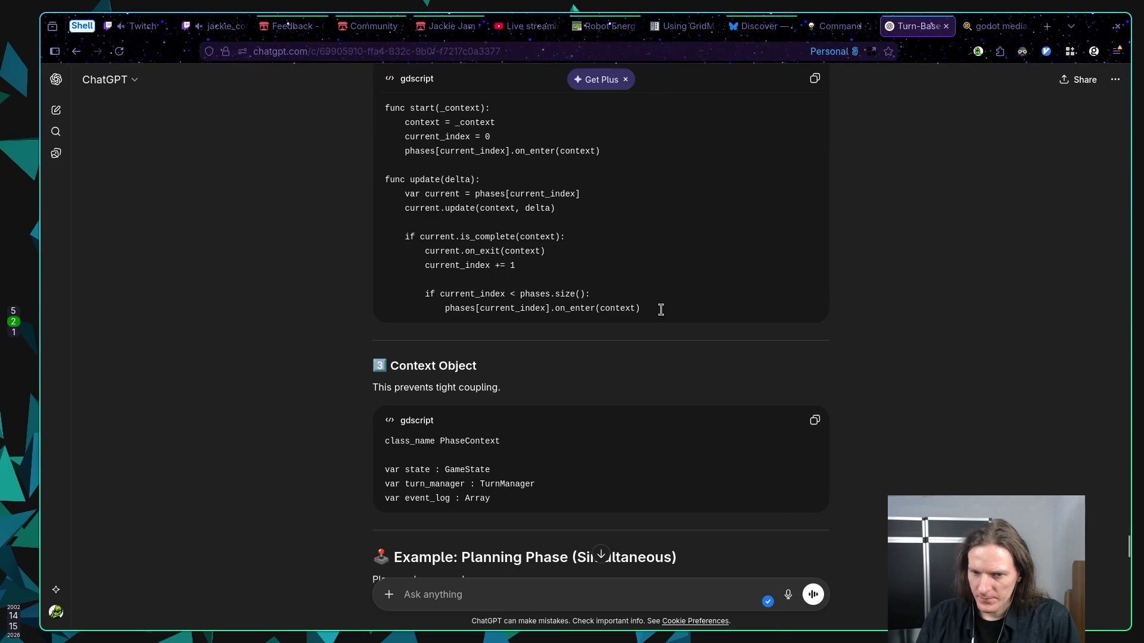
scroll(661, 309, down, 1)
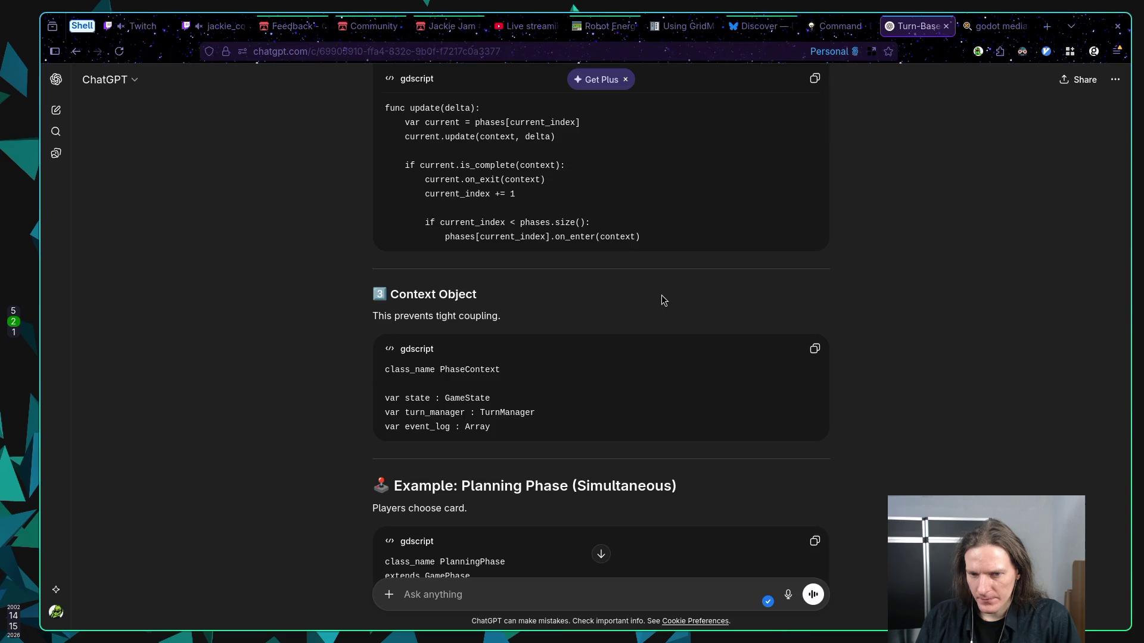
scroll(661, 295, up, 3)
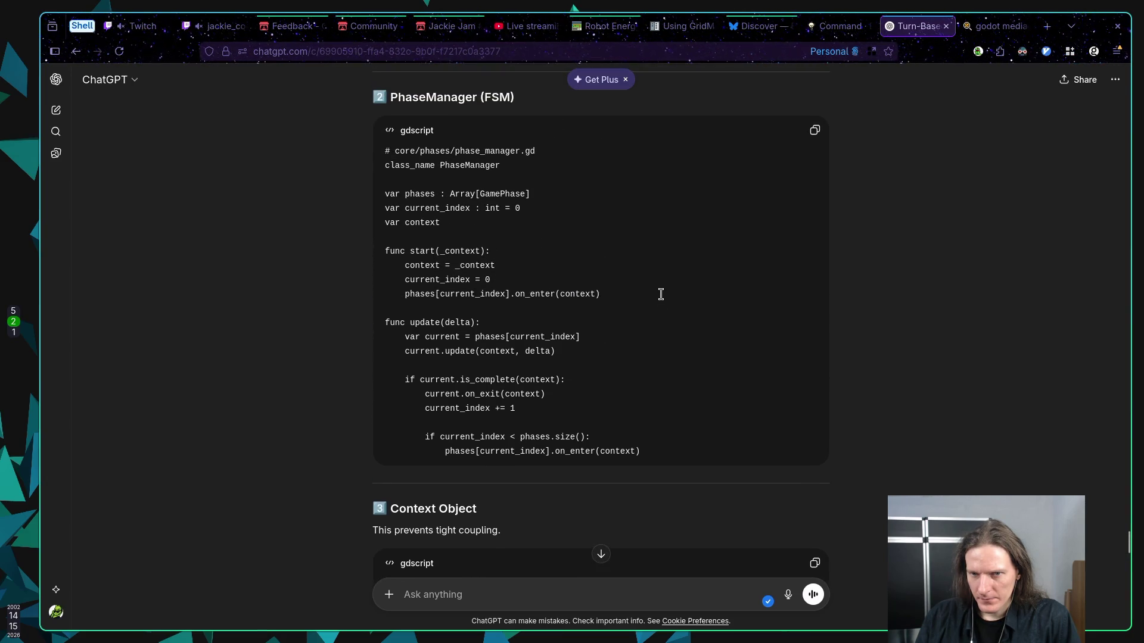
scroll(661, 294, down, 2)
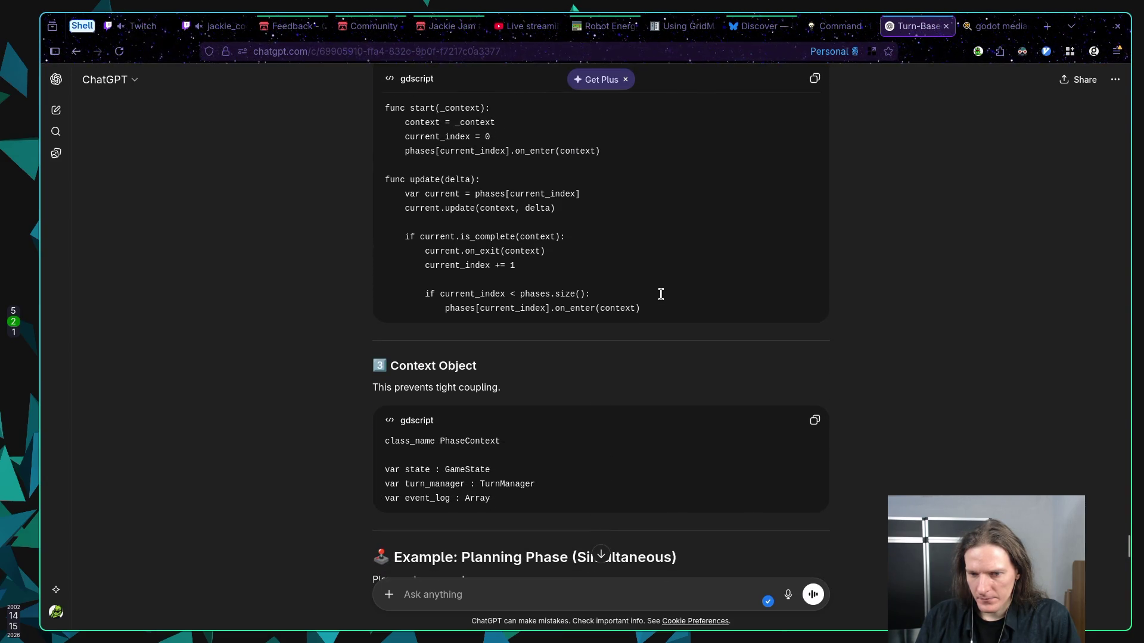
scroll(661, 294, up, 5)
scroll(661, 295, down, 4)
scroll(661, 295, down, 2)
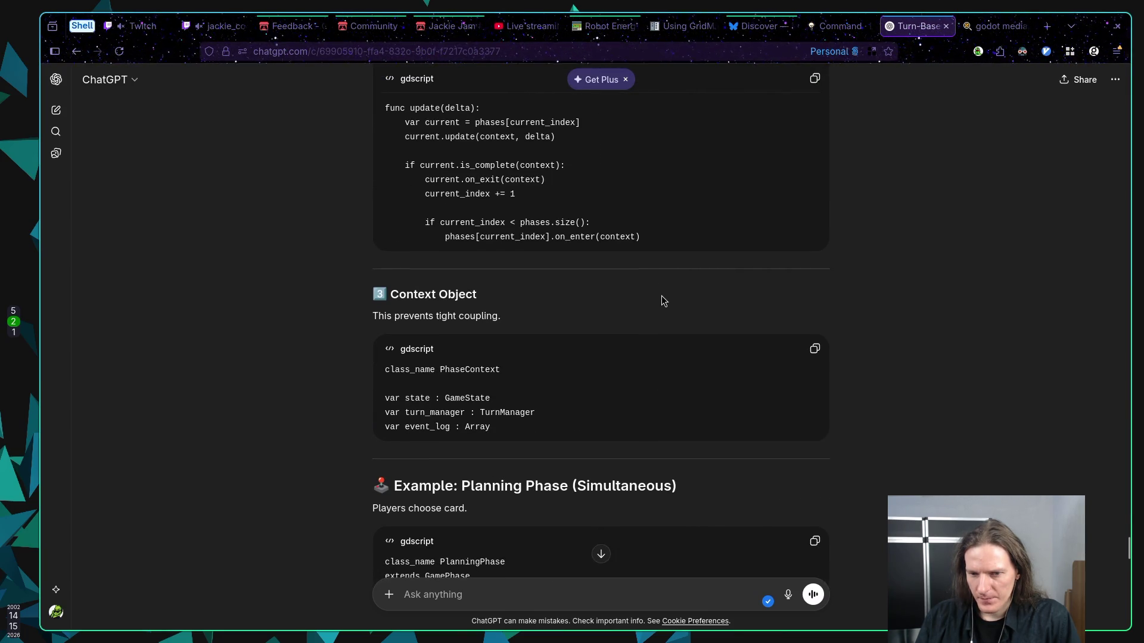
scroll(661, 295, down, 3)
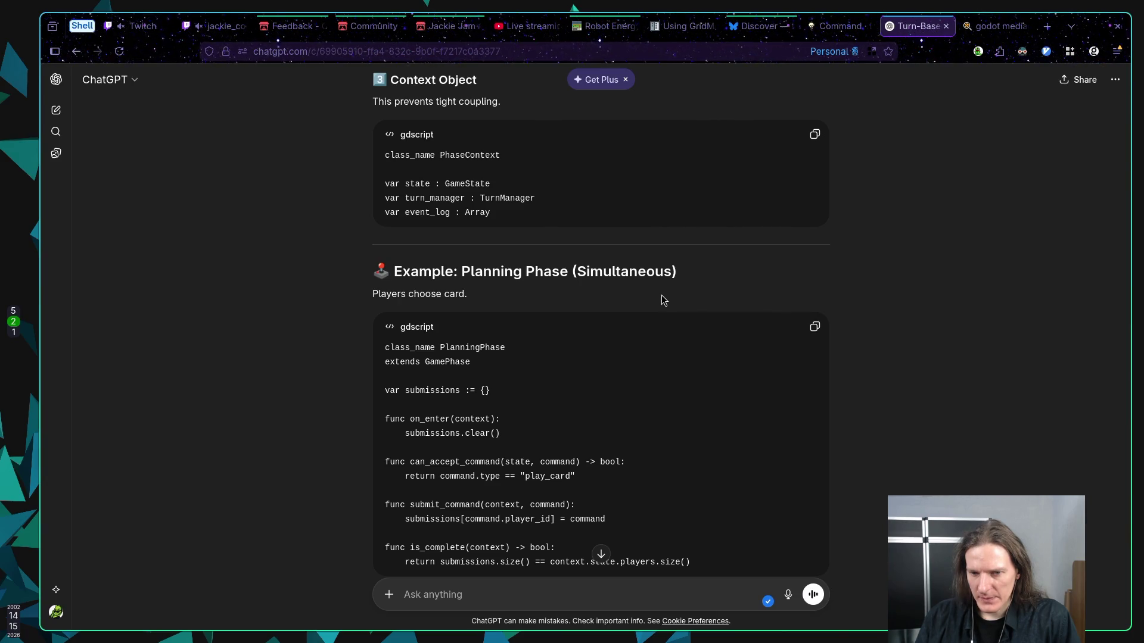
scroll(663, 299, down, 1)
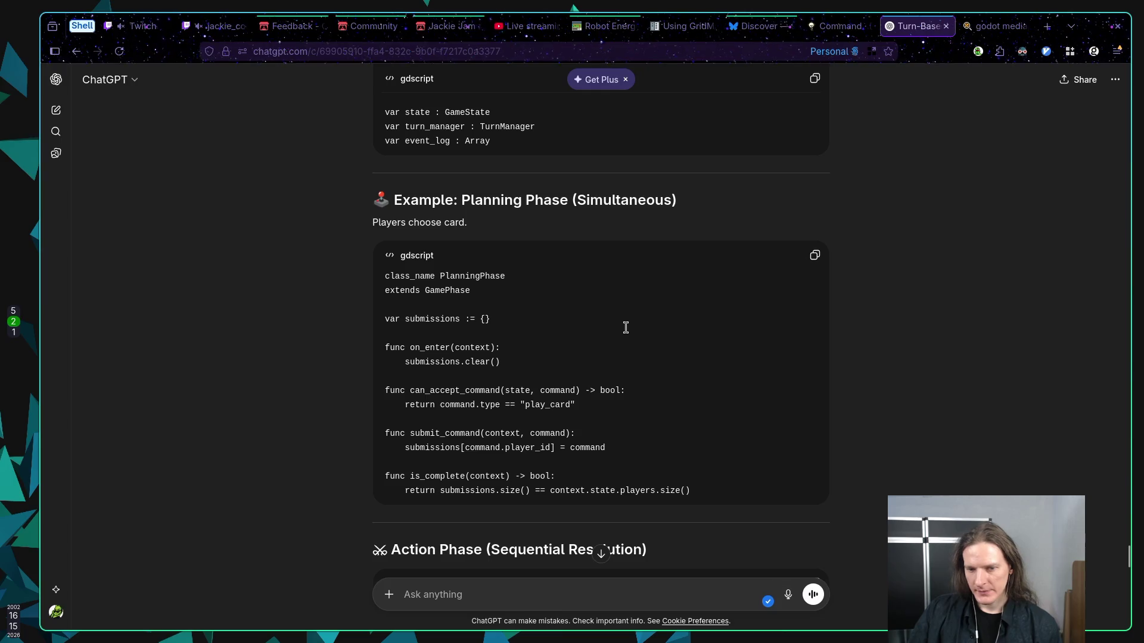
scroll(627, 327, down, 3)
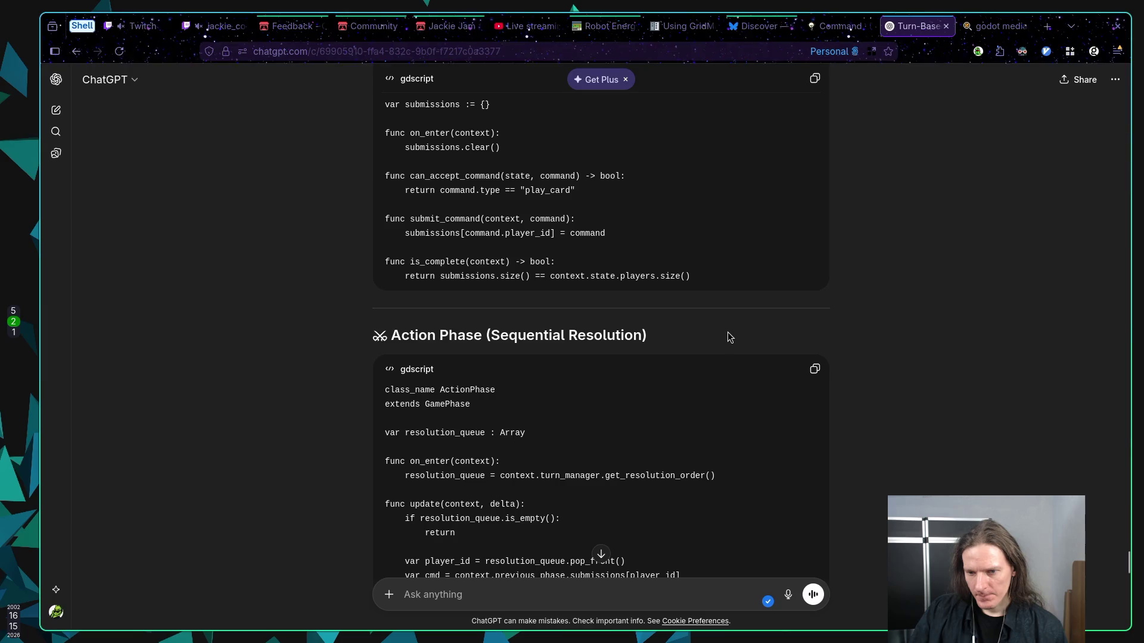
Scroll past the ActionPhase code to the TurnManager script with its process_command function
scroll(727, 331, up, 1)
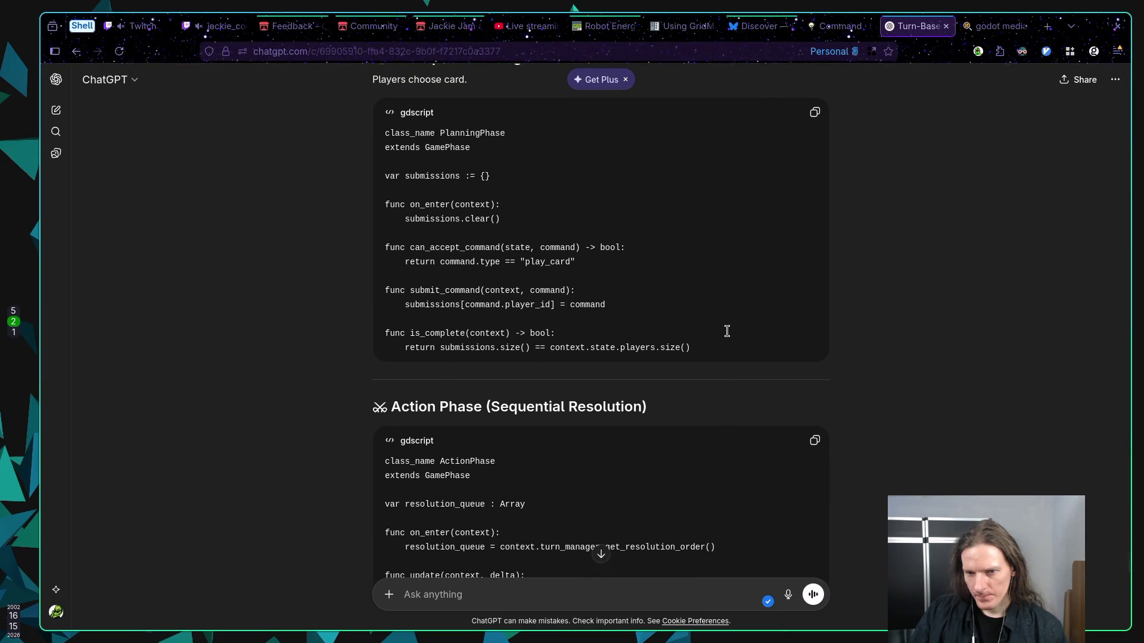
scroll(727, 331, down, 3)
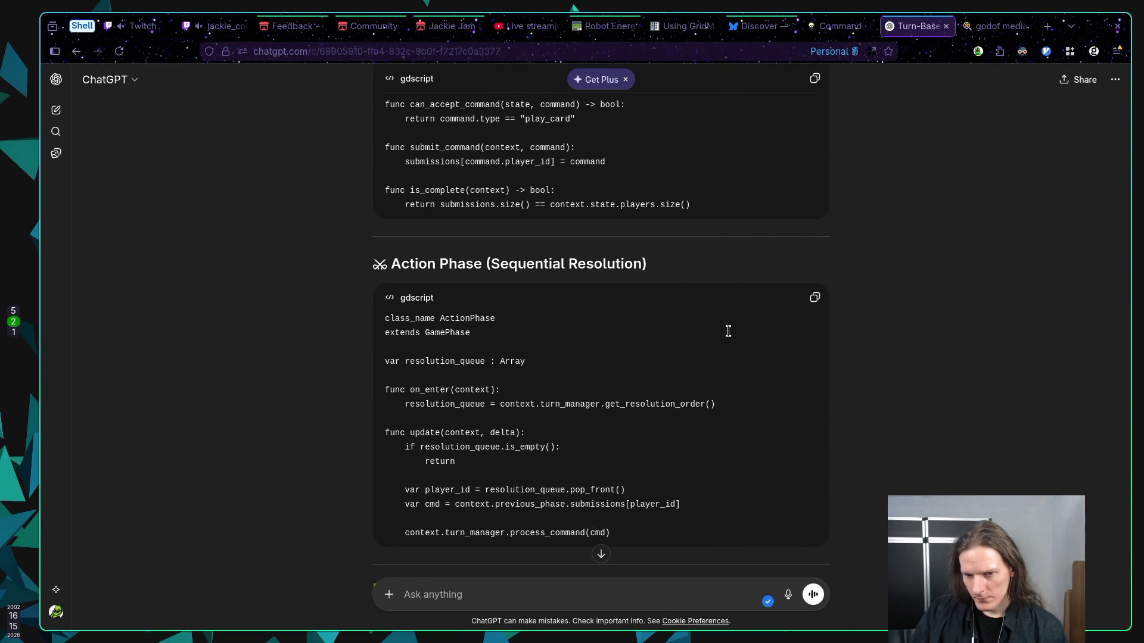
scroll(728, 331, down, 1)
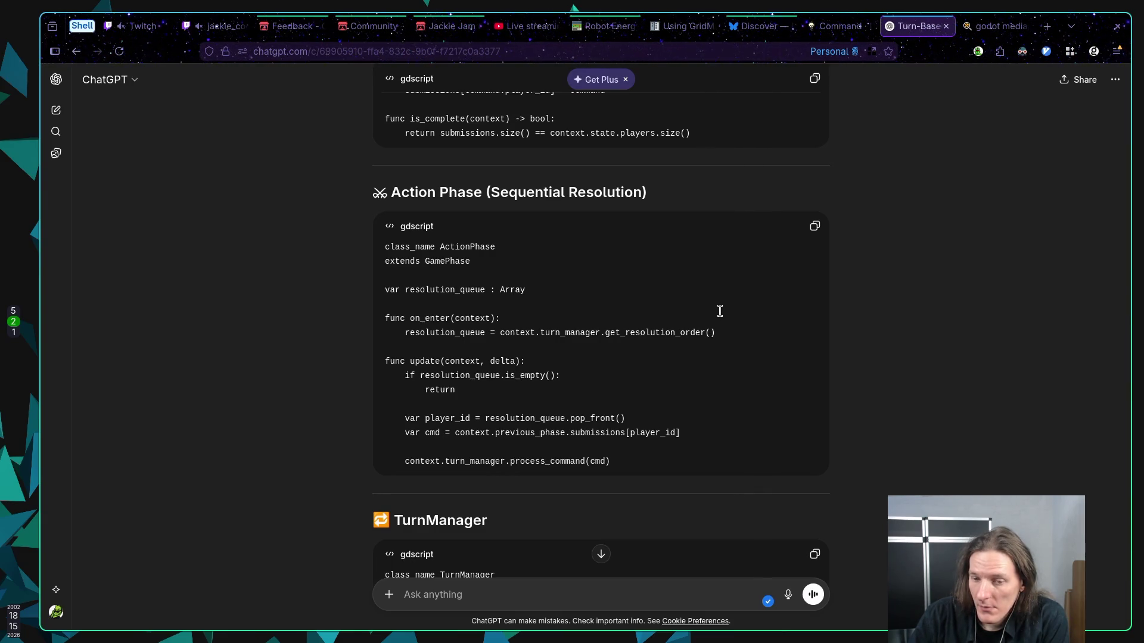
scroll(685, 313, down, 2)
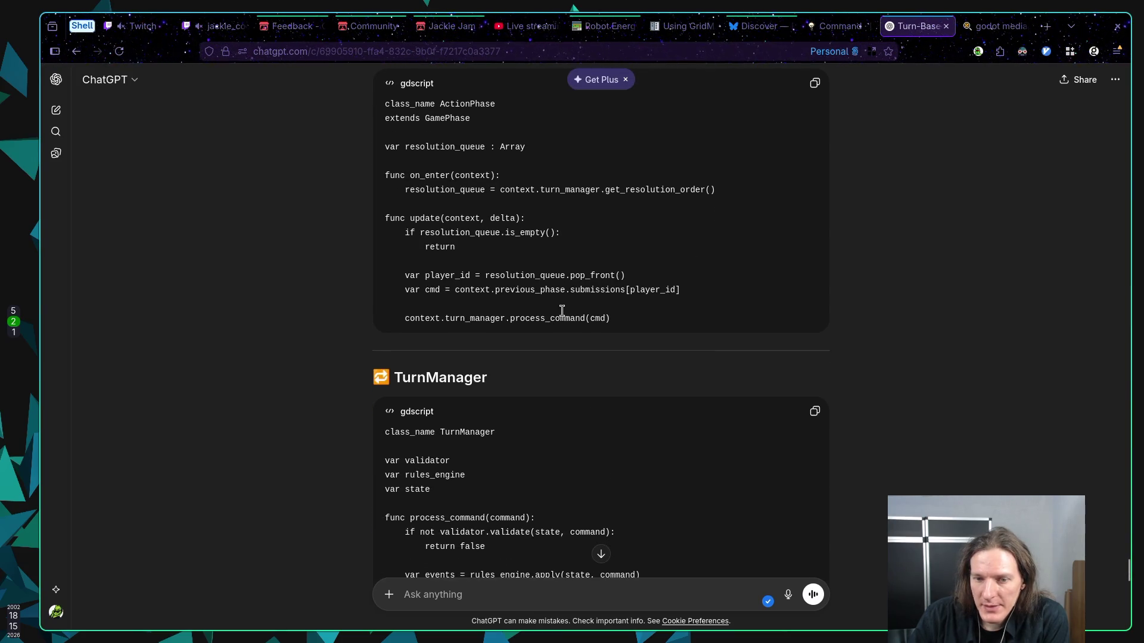
scroll(557, 317, up, 1)
drag(509, 361, 559, 361)
click(585, 361)
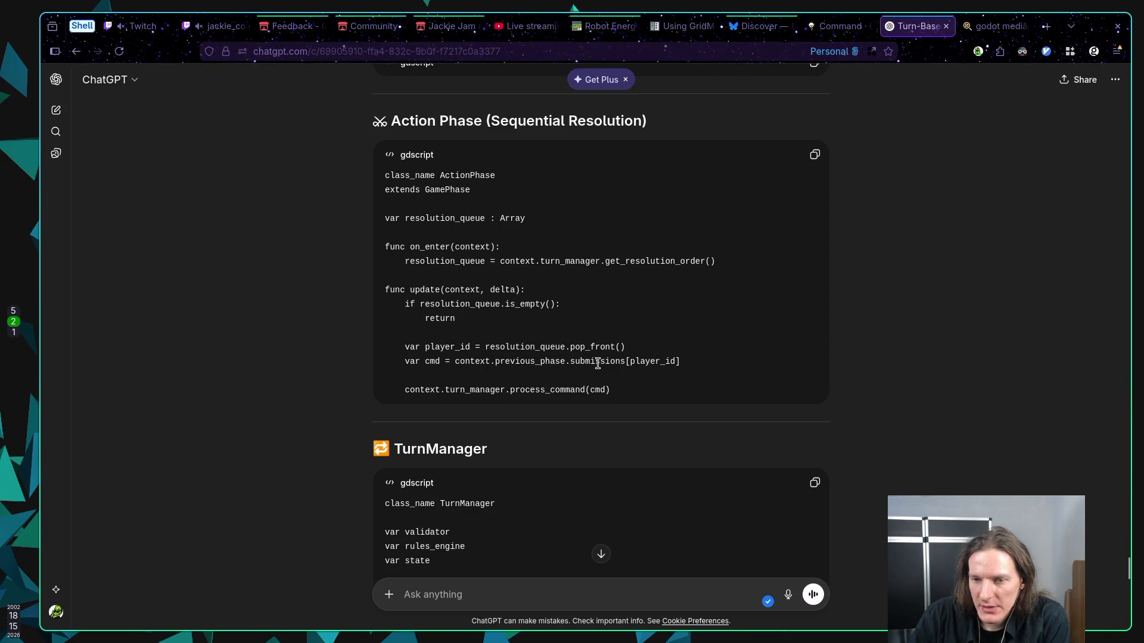
double_click(540, 361)
scroll(613, 365, up, 5)
scroll(614, 365, up, 1)
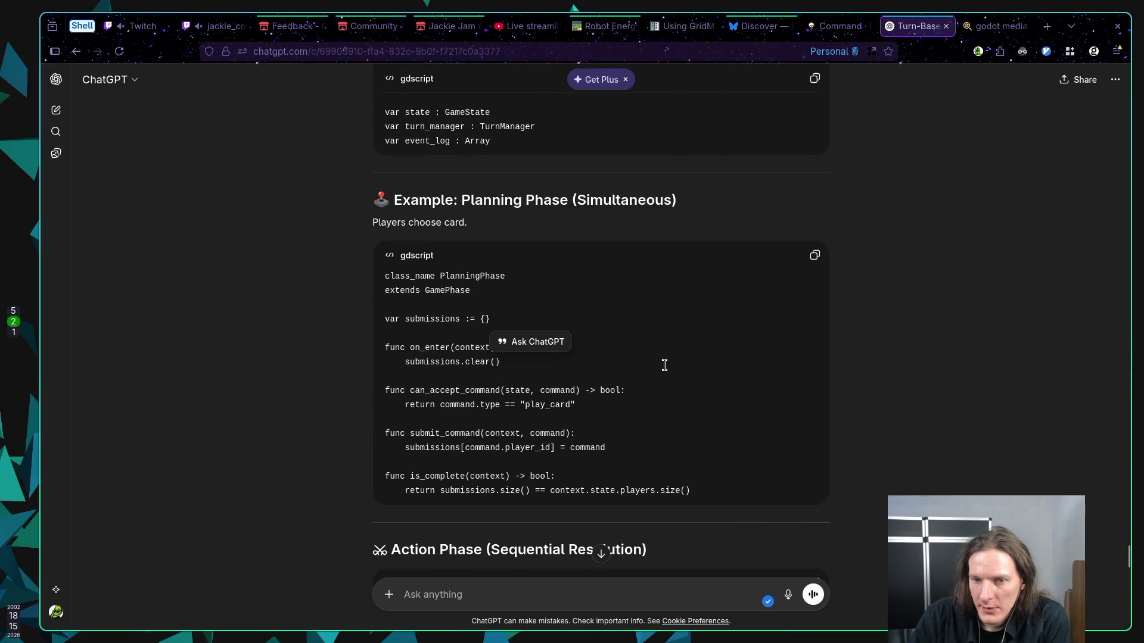
scroll(666, 365, down, 5)
click(657, 379)
scroll(657, 378, down, 1)
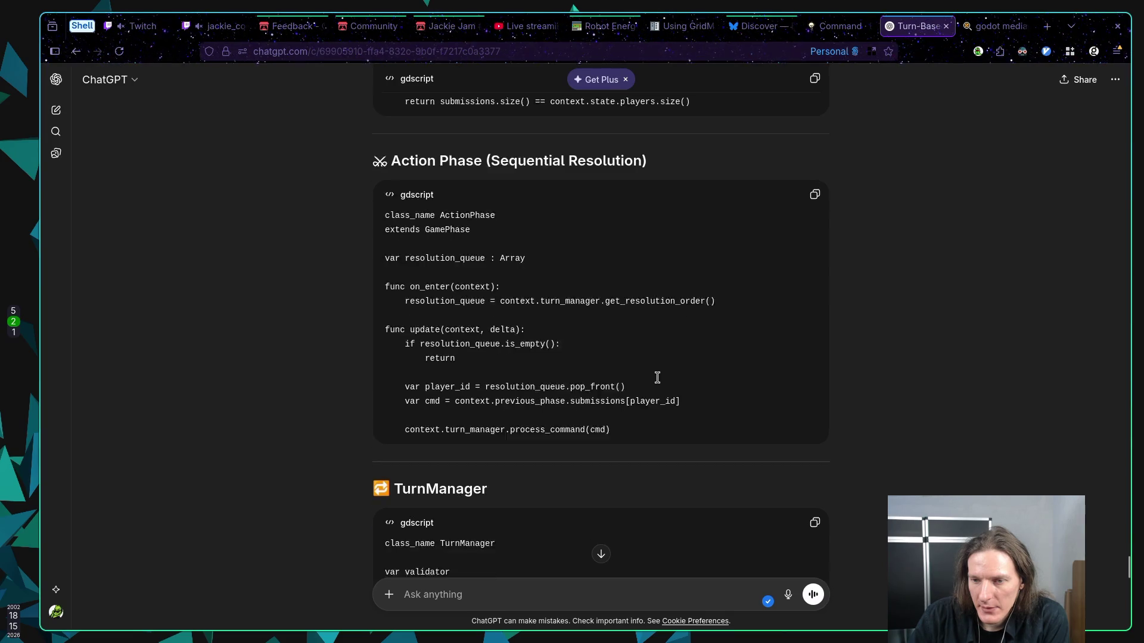
scroll(658, 378, down, 1)
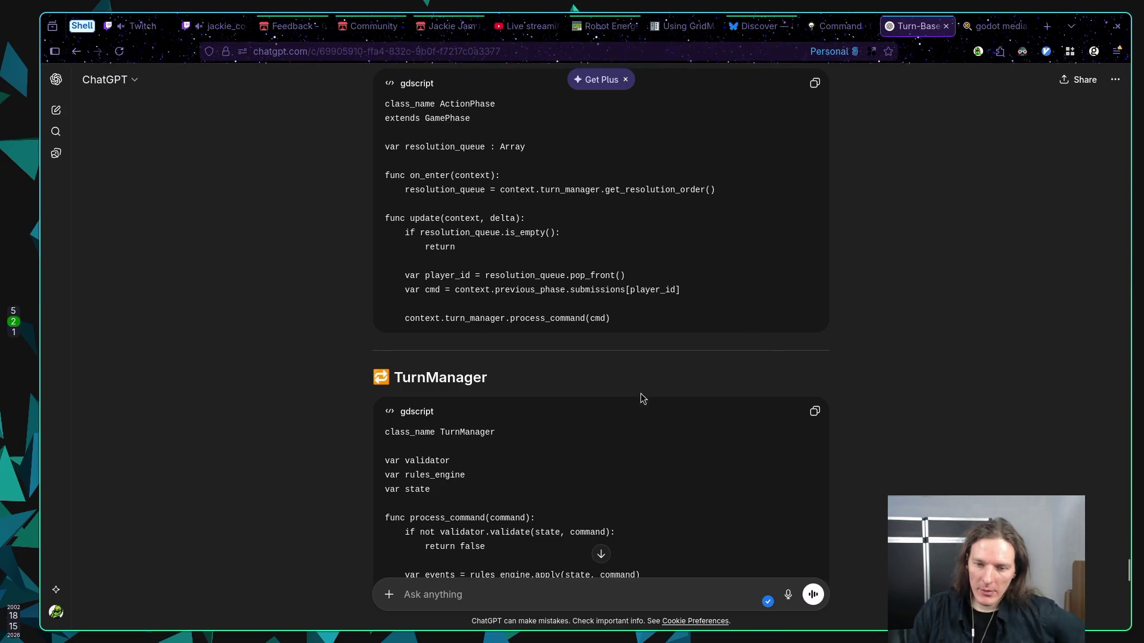
scroll(650, 406, down, 2)
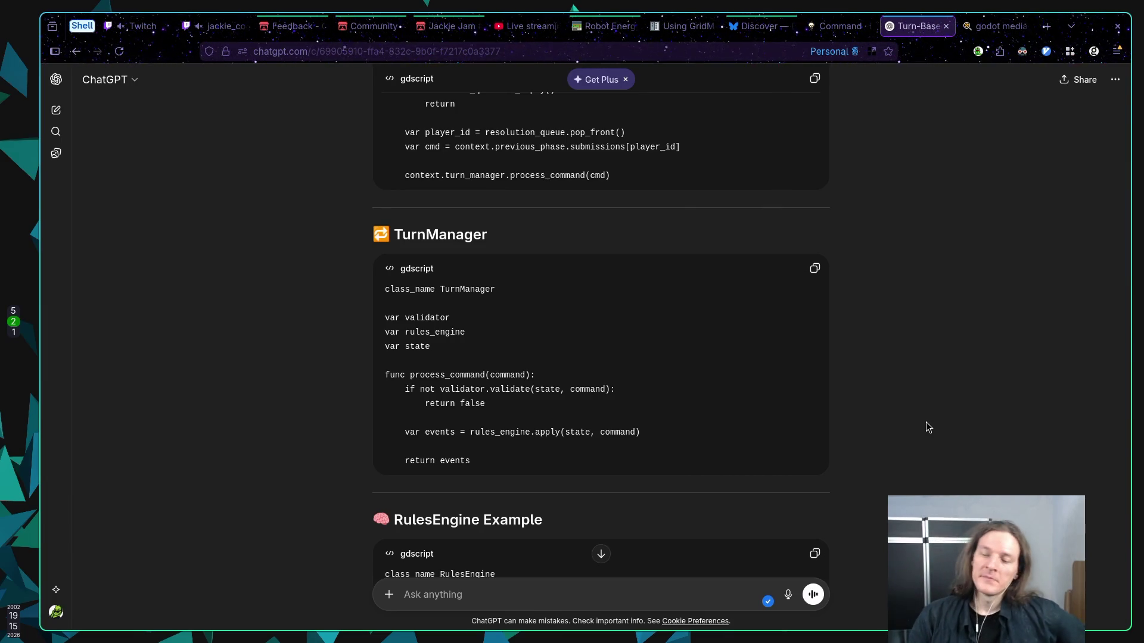
Scroll on to the RulesEngine Example's apply(state, command) function handling "play_card"
scroll(883, 402, down, 2)
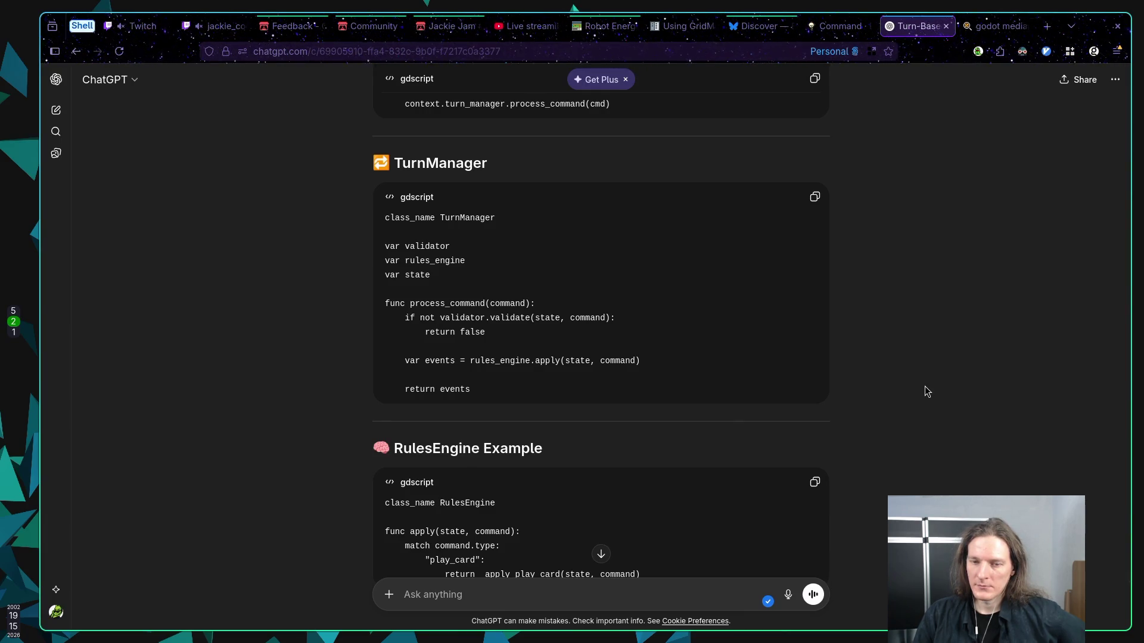
scroll(924, 387, down, 2)
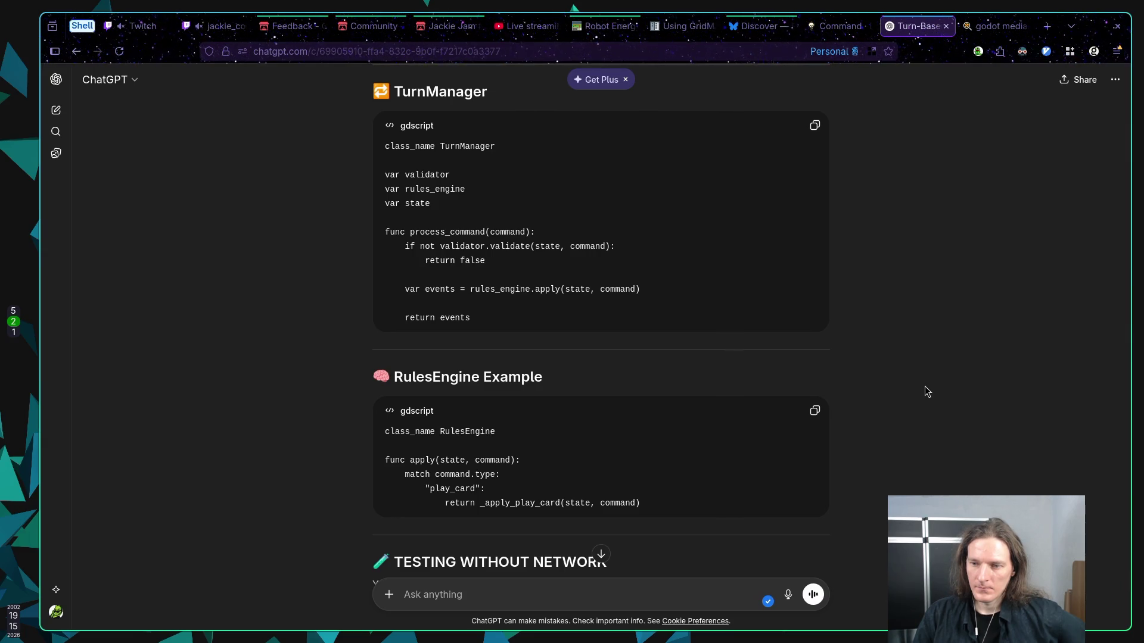
scroll(924, 387, down, 2)
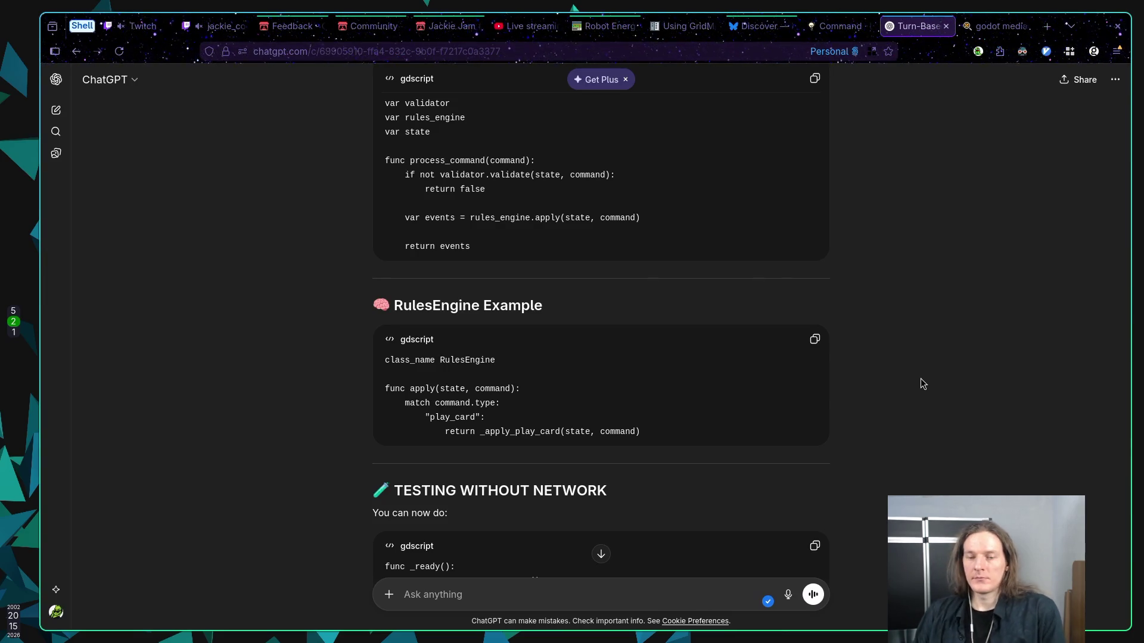
scroll(932, 386, down, 2)
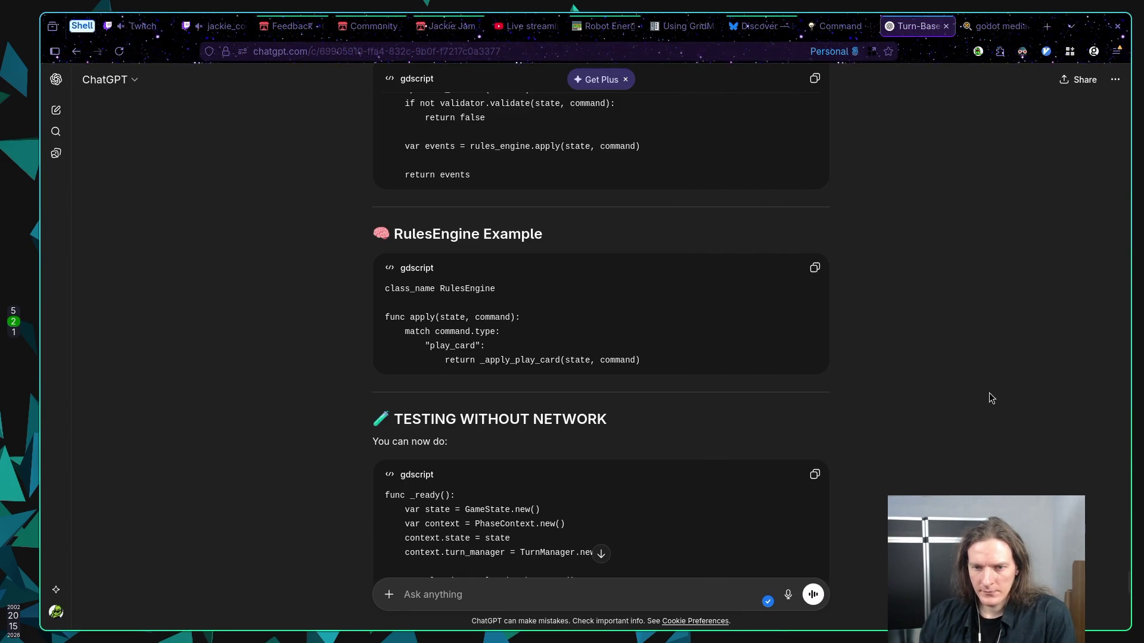
scroll(989, 392, up, 3)
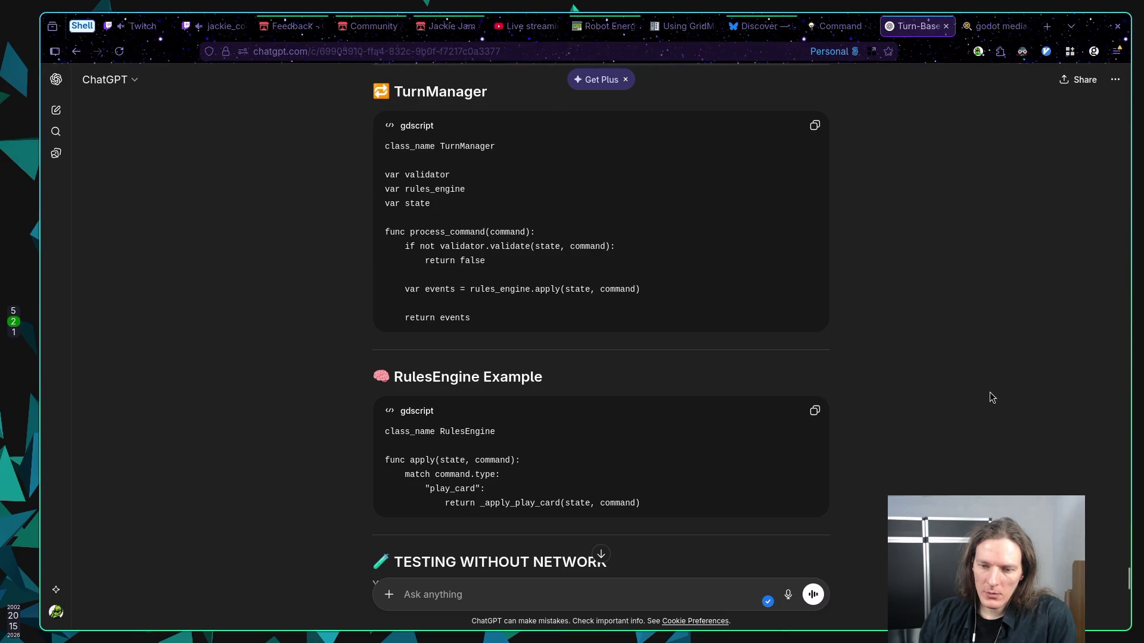
scroll(989, 392, down, 1)
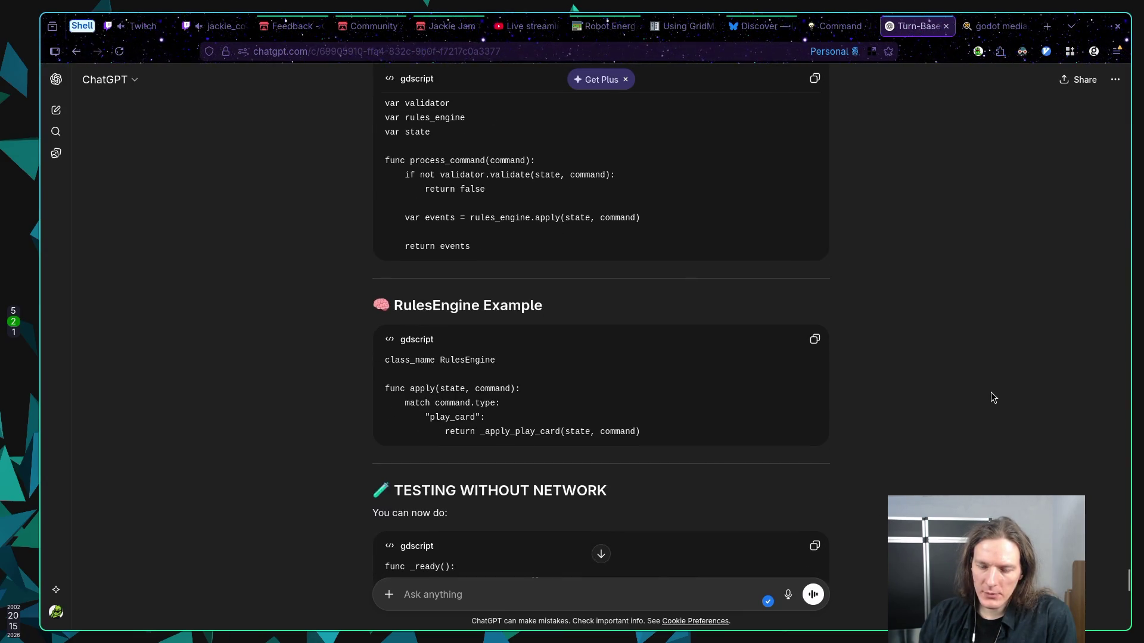
scroll(992, 393, down, 1)
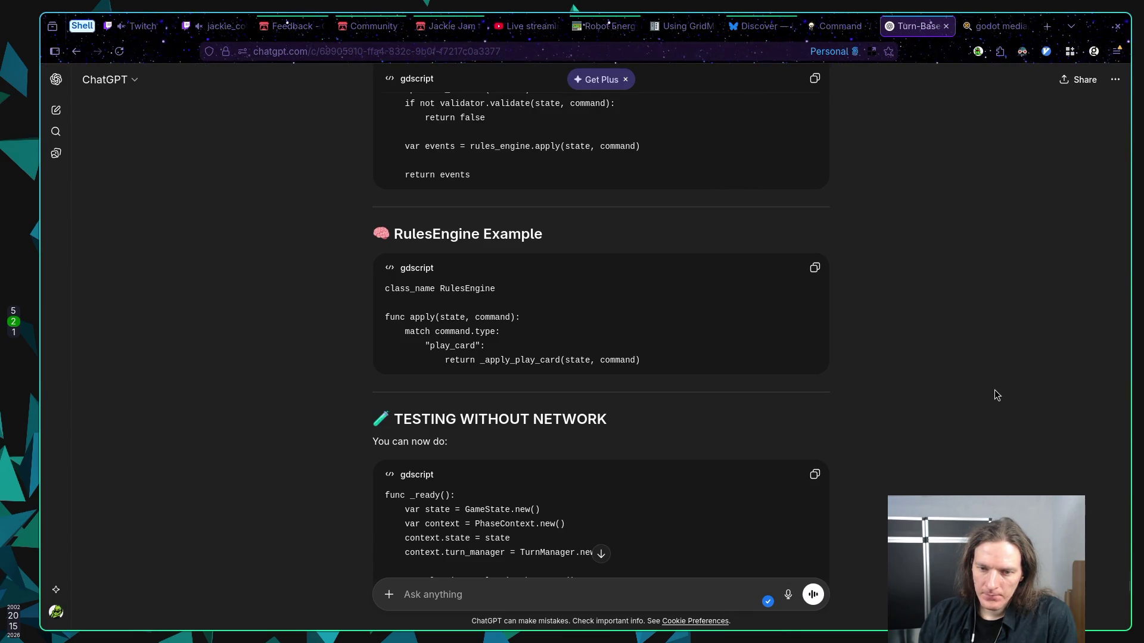
scroll(994, 391, down, 1)
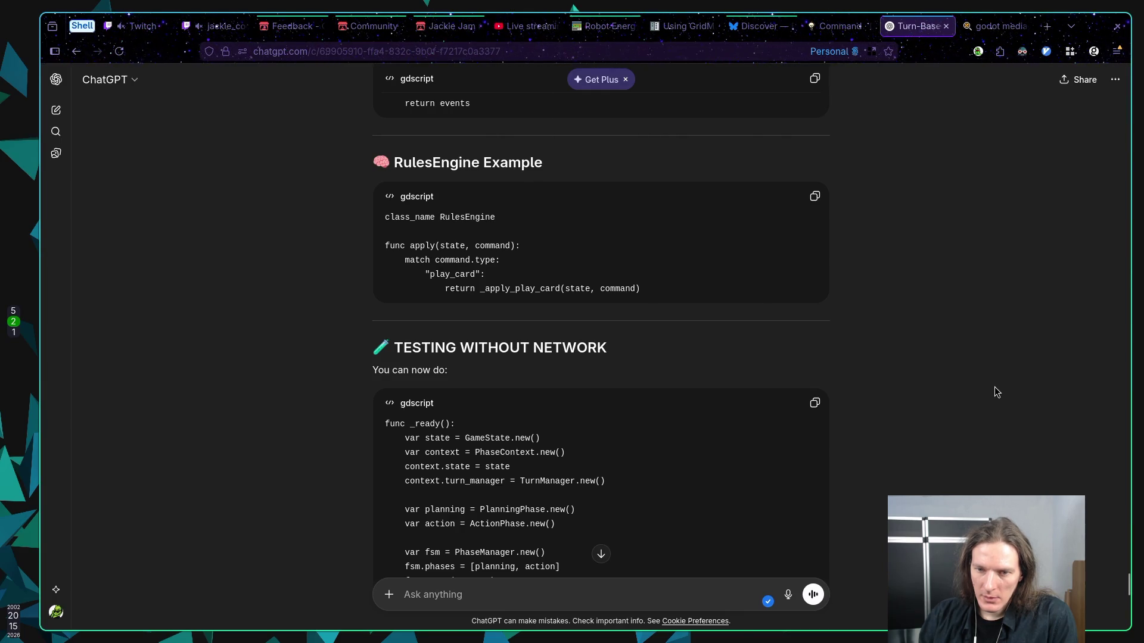
scroll(995, 387, down, 2)
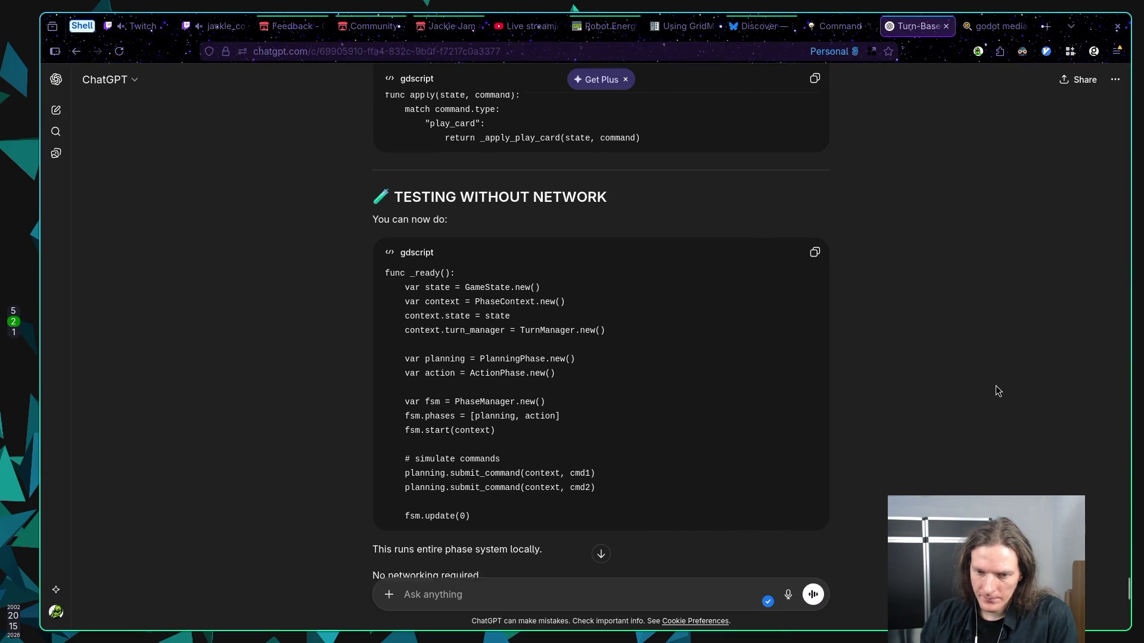
scroll(996, 385, down, 1)
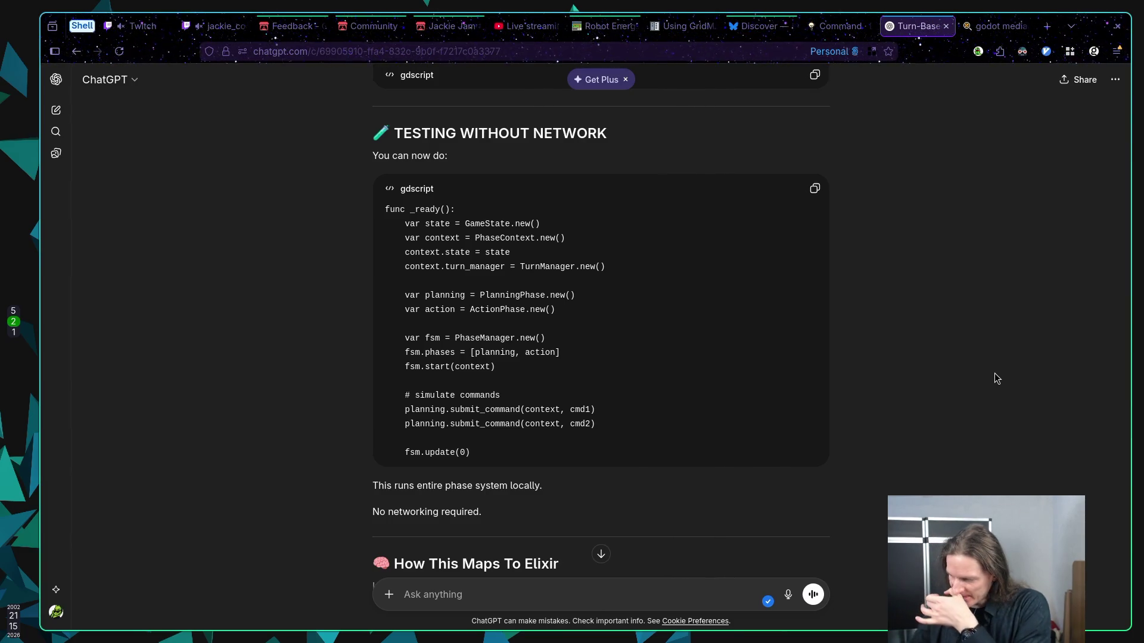
scroll(983, 358, down, 3)
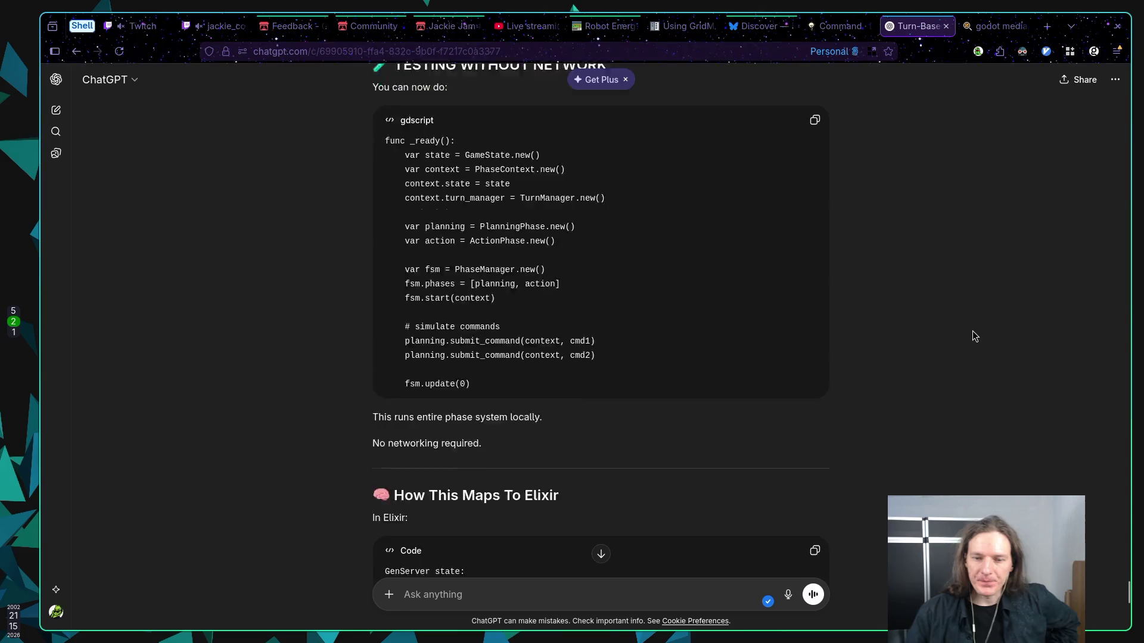
scroll(951, 357, down, 3)
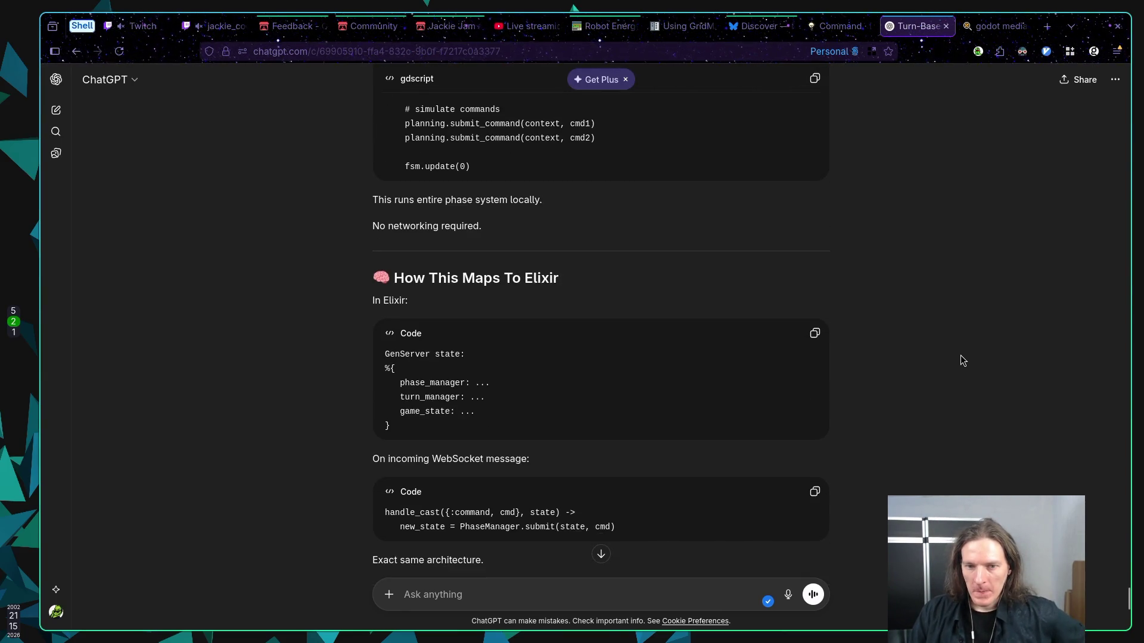
scroll(959, 358, down, 5)
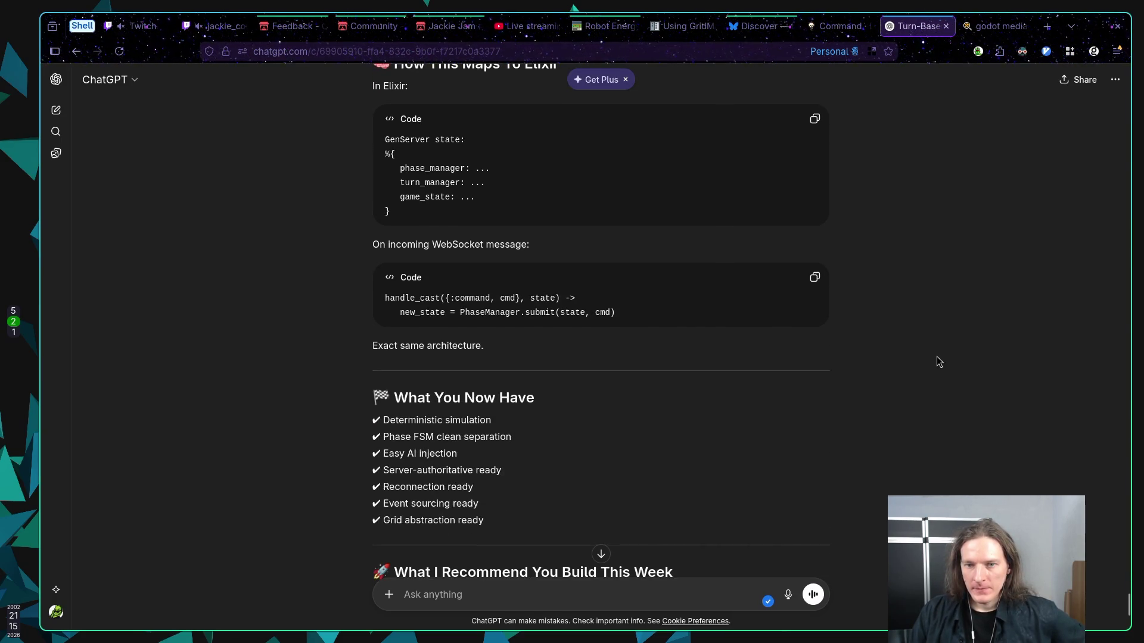
scroll(936, 343, down, 3)
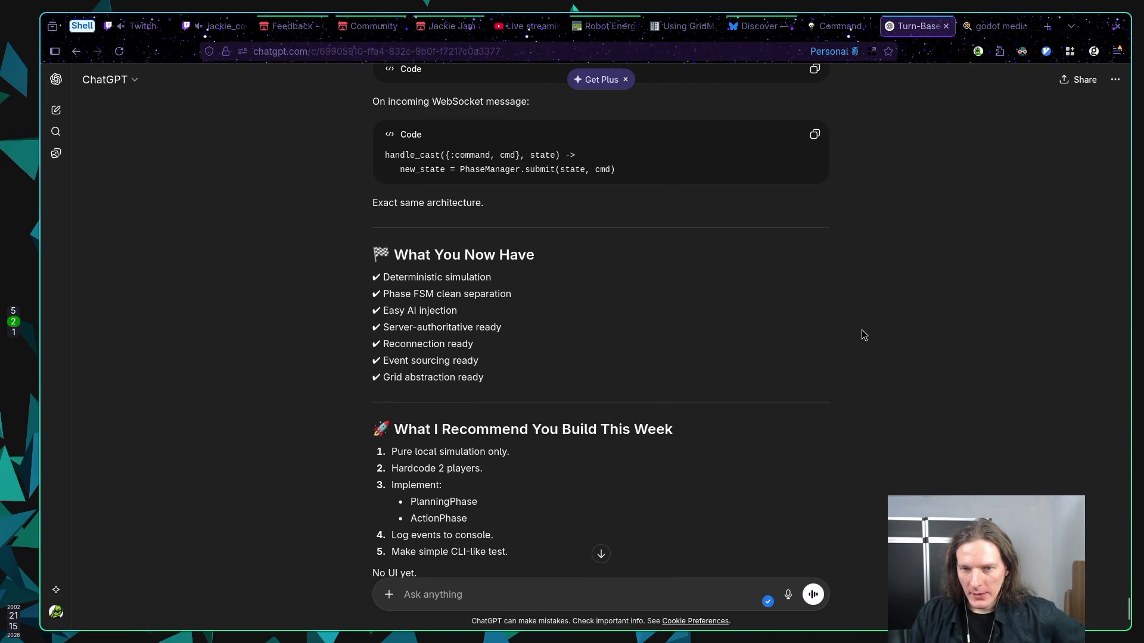
scroll(849, 324, down, 3)
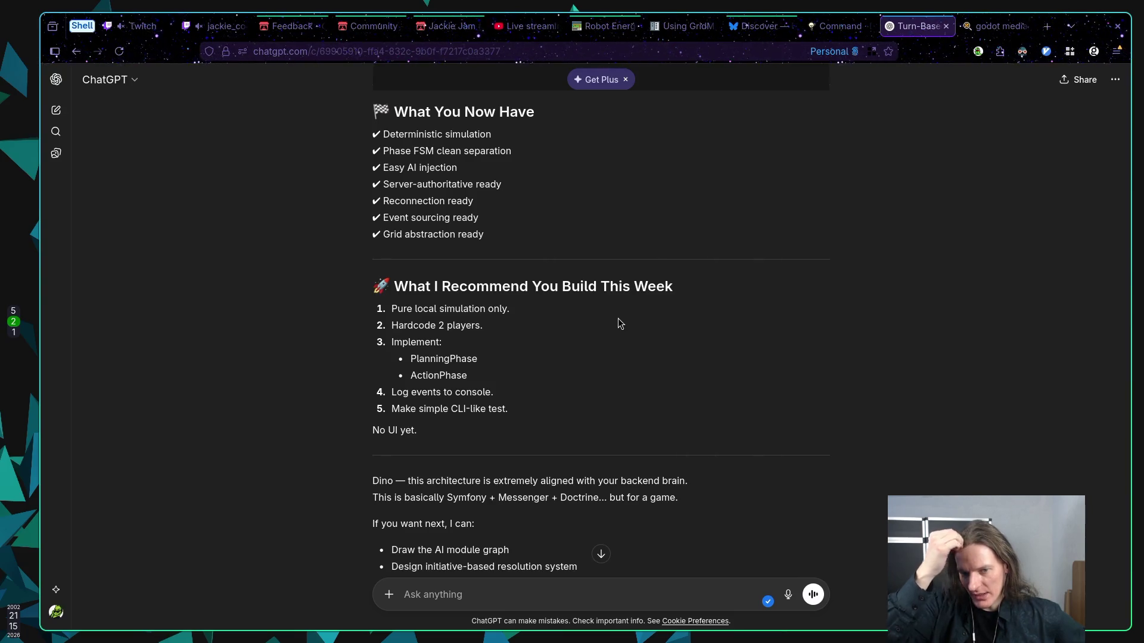
scroll(625, 322, down, 2)
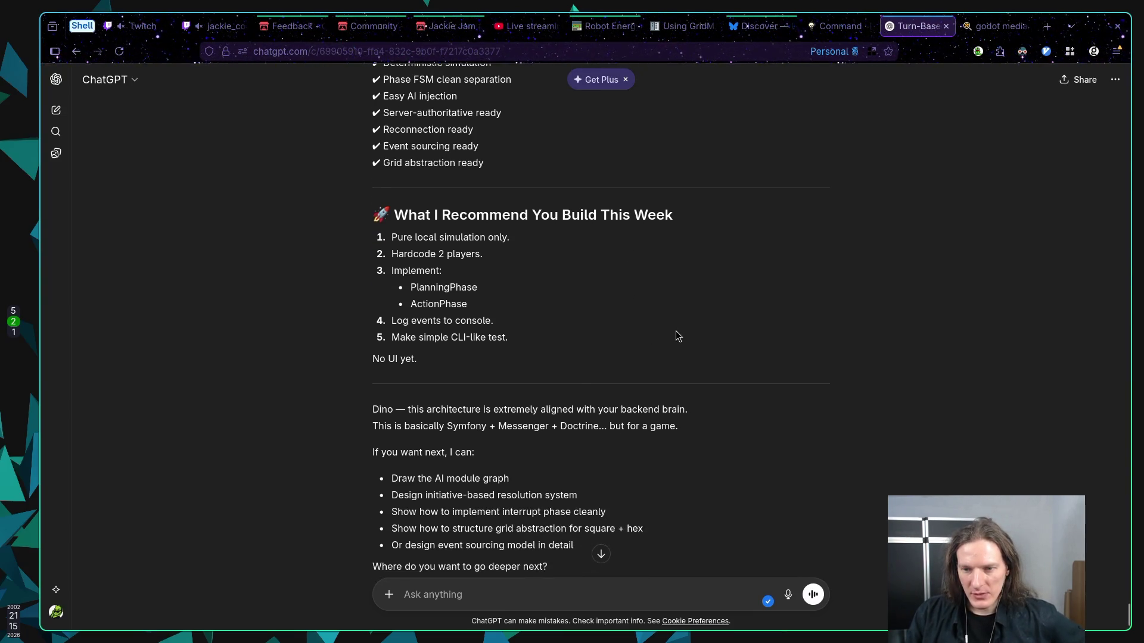
scroll(685, 331, down, 3)
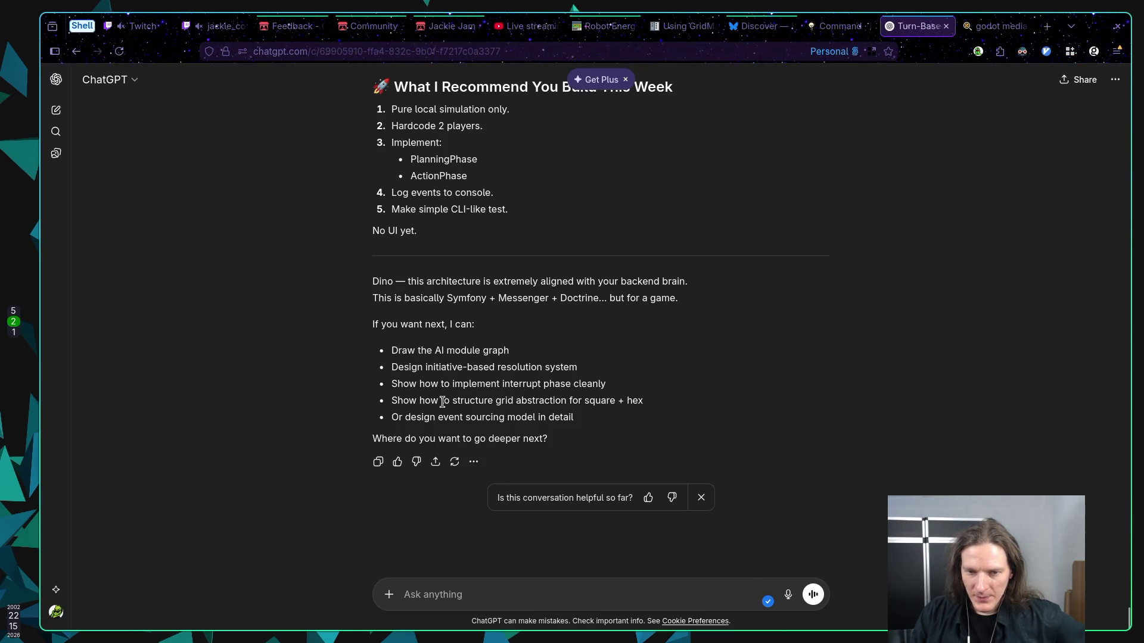
Send ChatGPT the follow-up 'Please design event sourcing model in detail', fixing typos along the way
click(471, 594)
text(Pl)
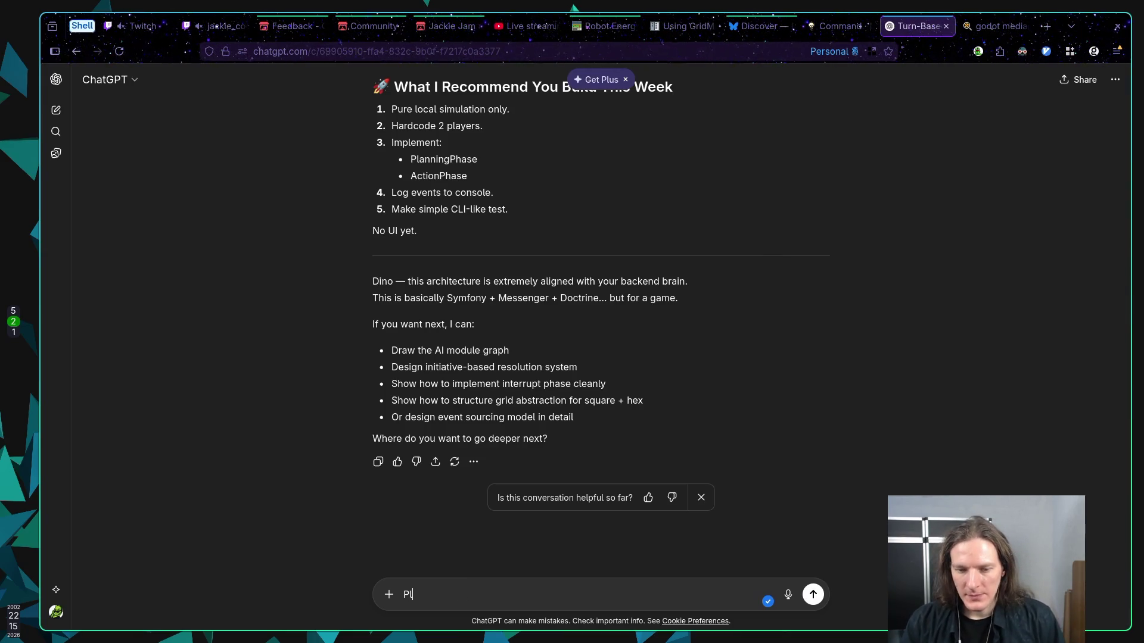
text(ease s)
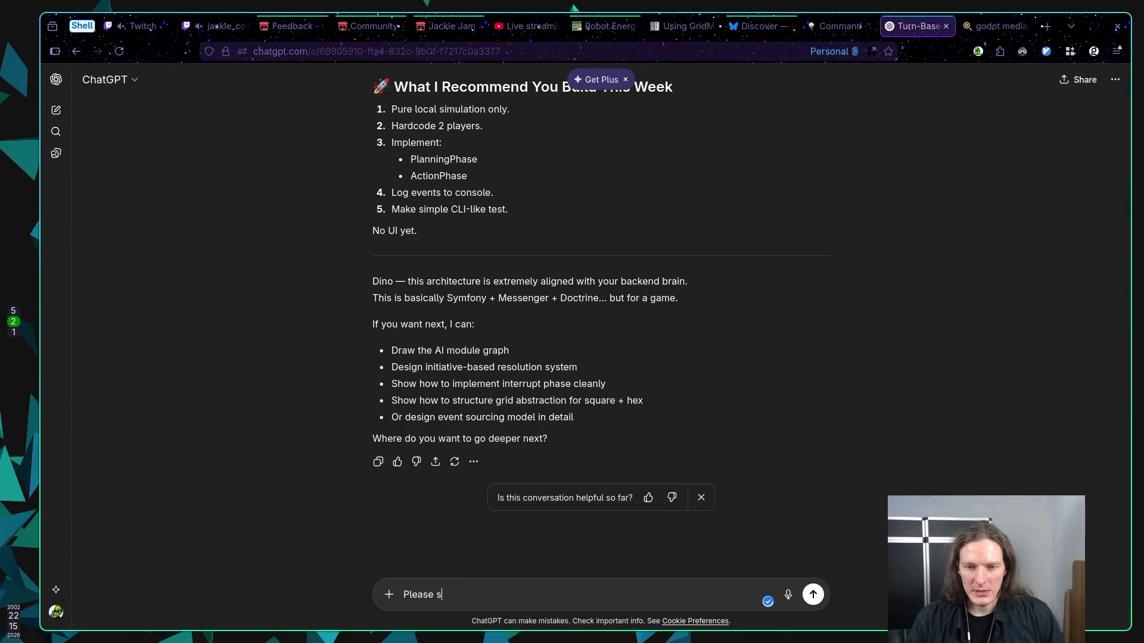
key(BackSpace)
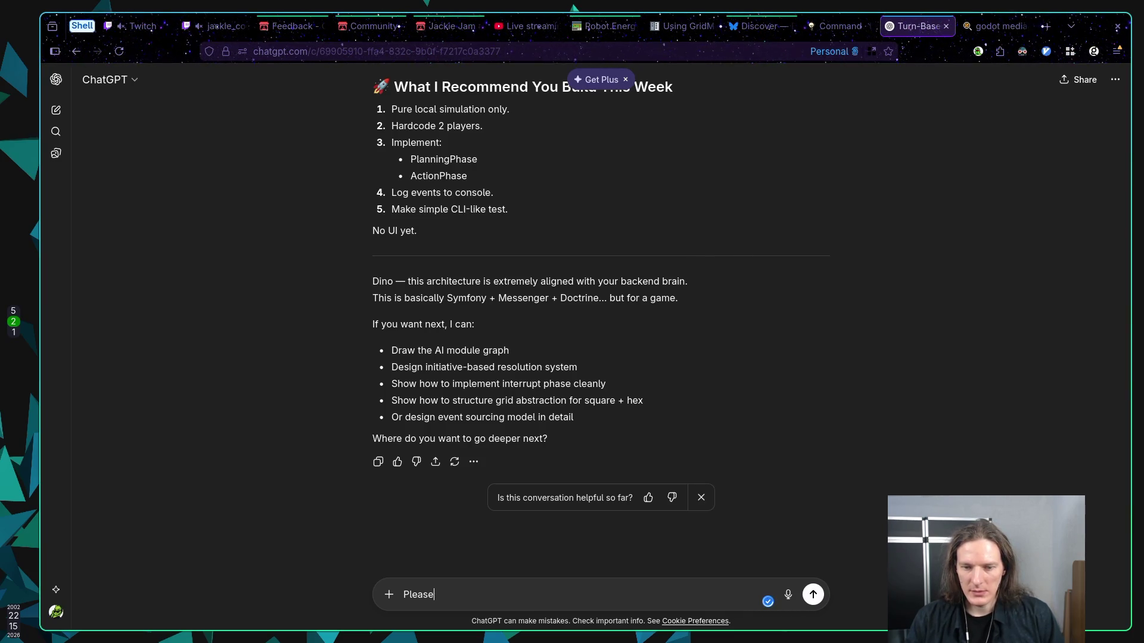
text(d)
key(BackSpace)
text(de)
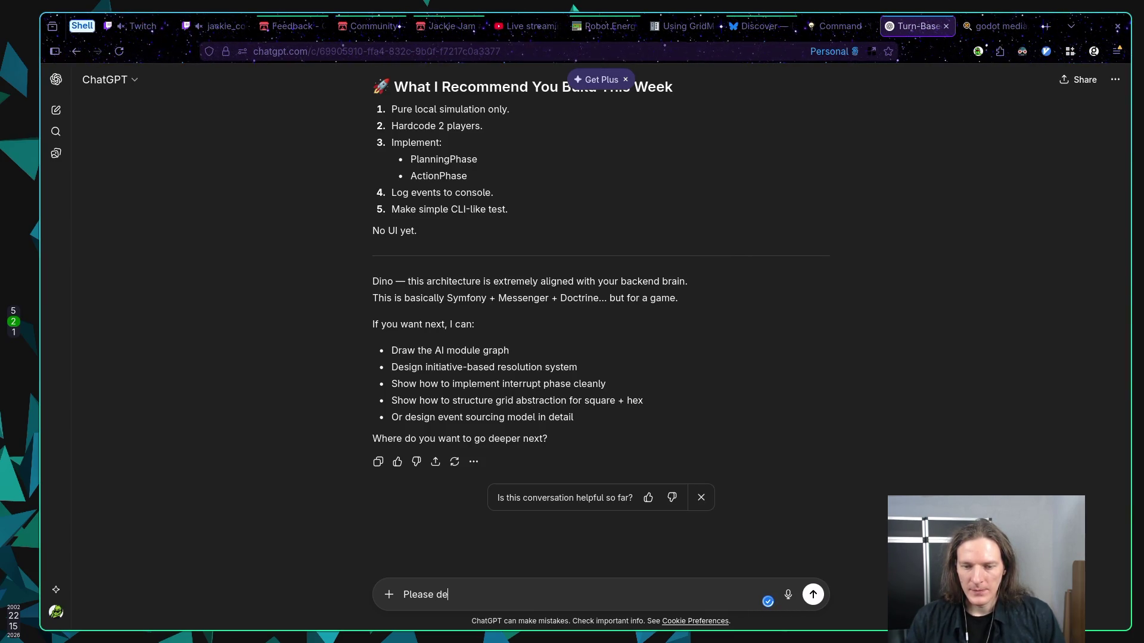
text(sign even)
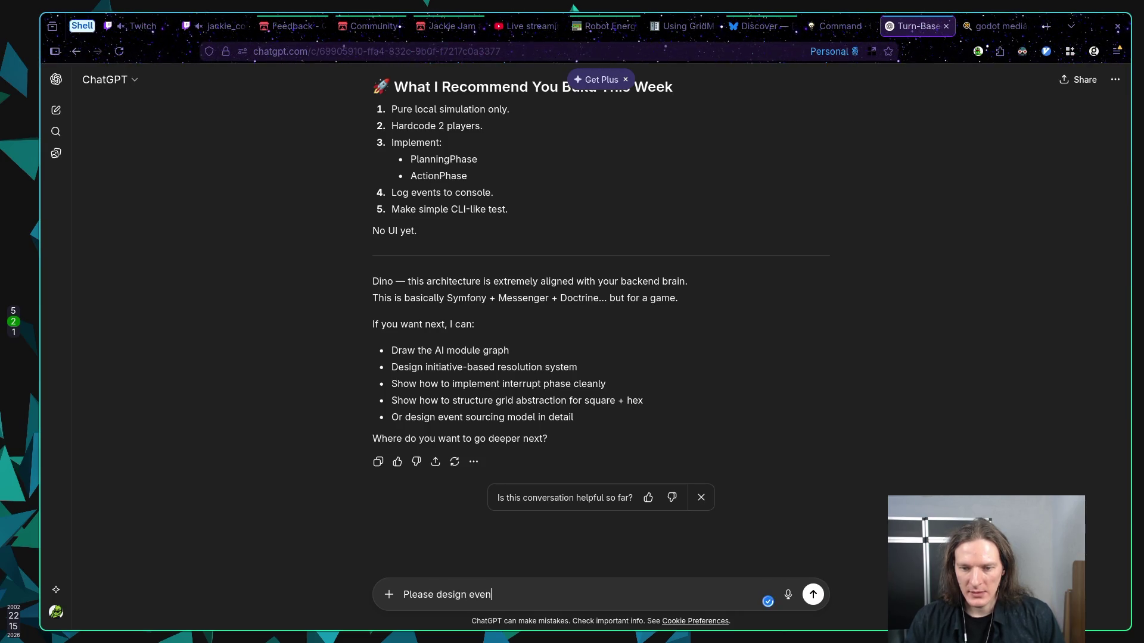
text(t sourcing)
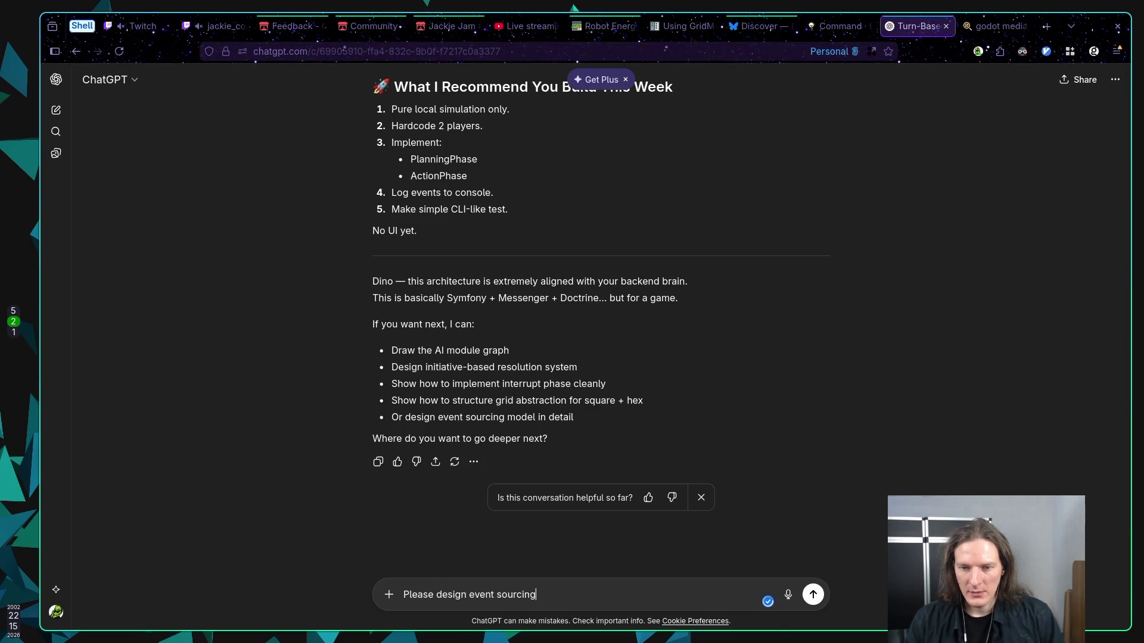
text( model in detail)
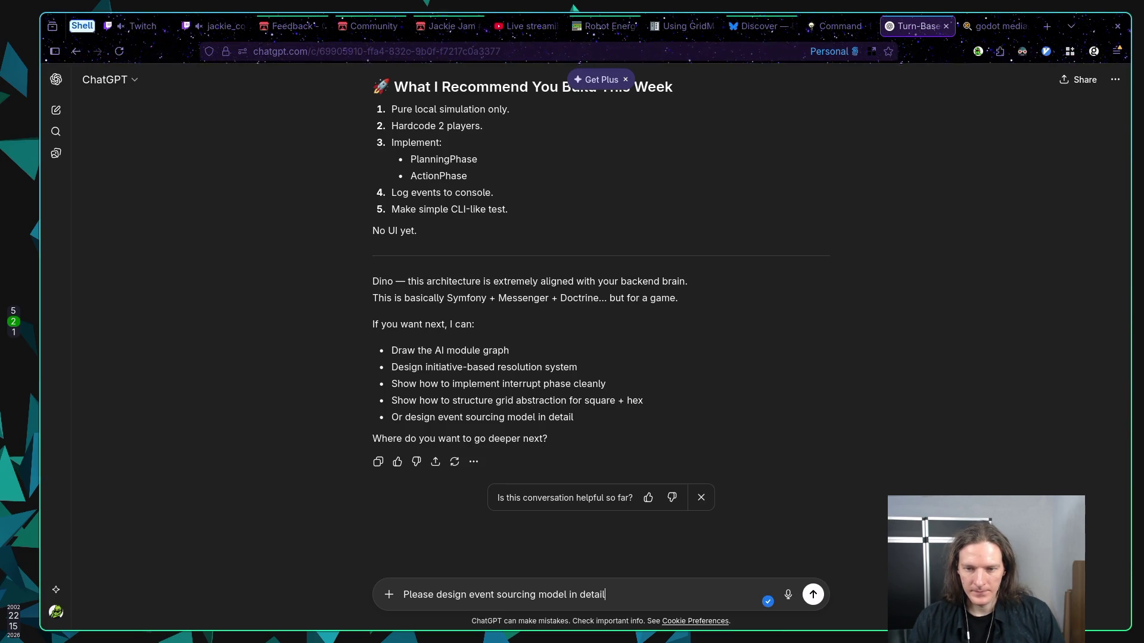
key(Return)
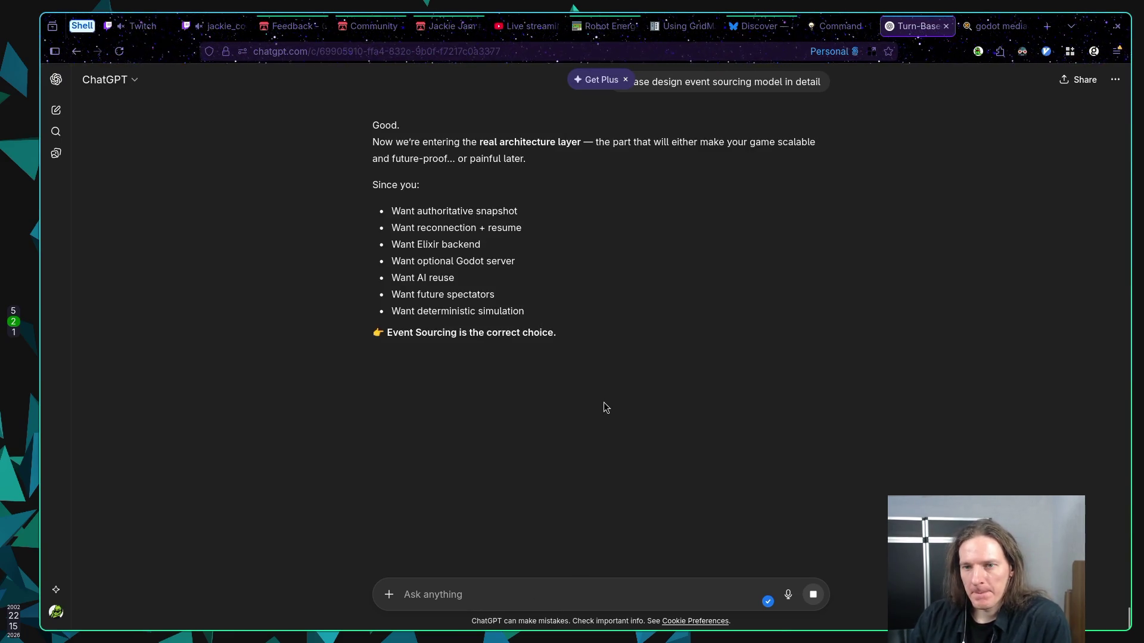
Scroll the streaming reply through Core Philosophy to the High-Level Event Sourcing Model section
scroll(631, 408, down, 5)
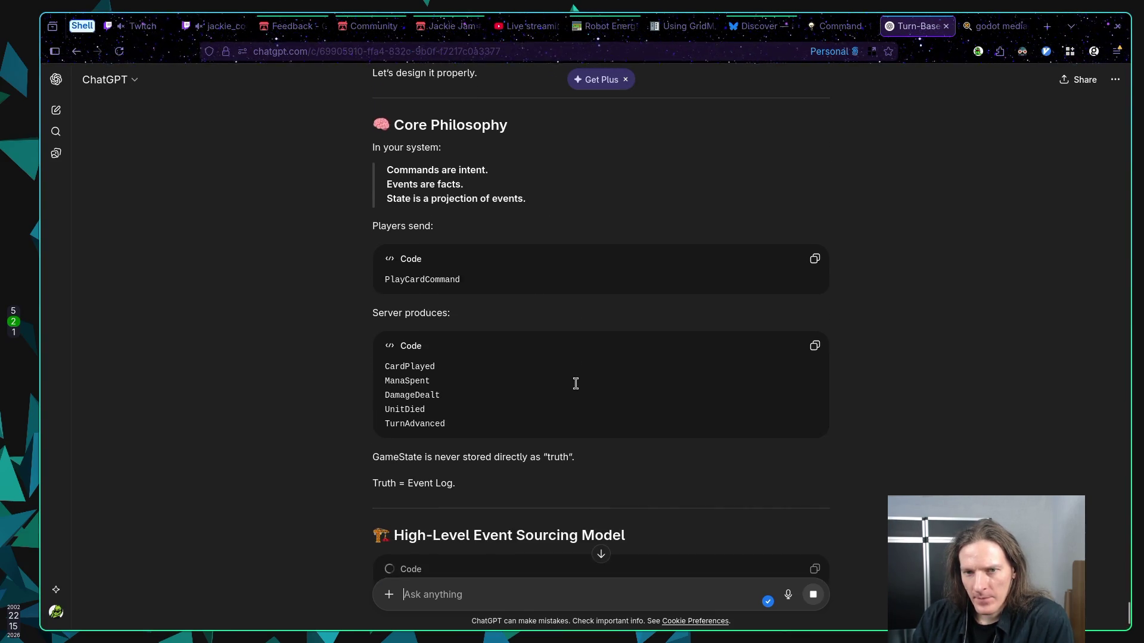
scroll(564, 363, up, 1)
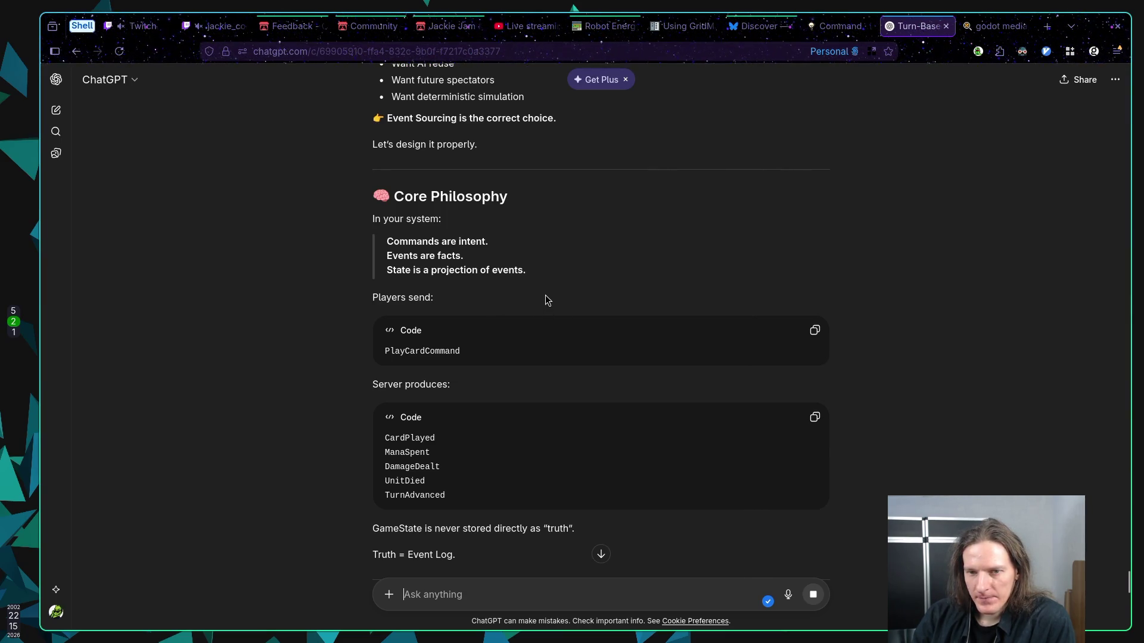
scroll(545, 295, down, 1)
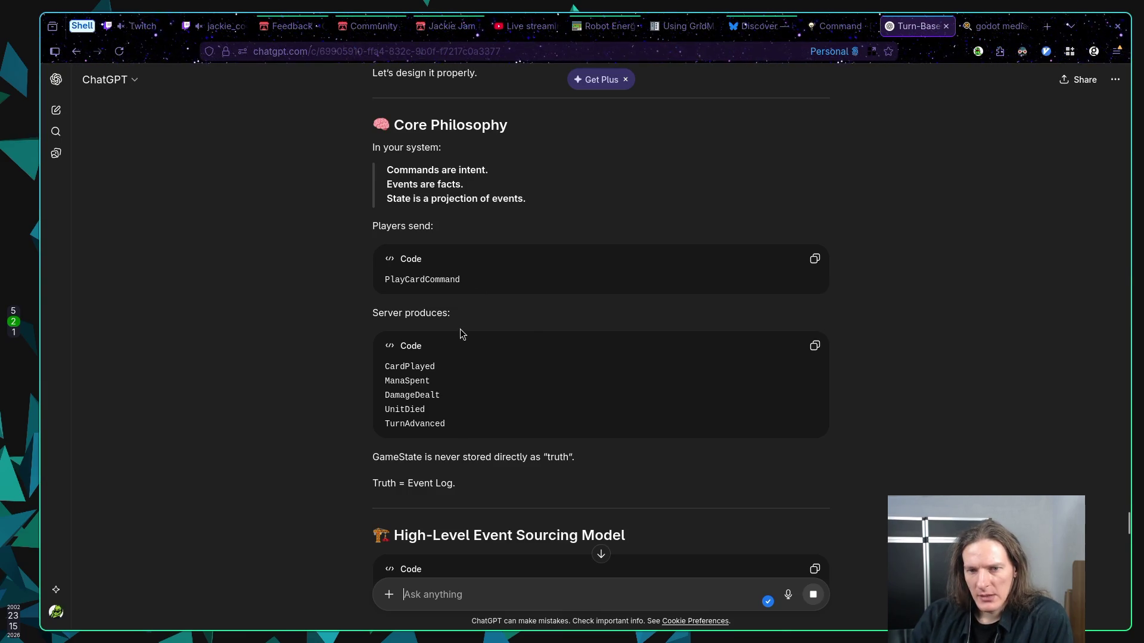
scroll(499, 357, down, 2)
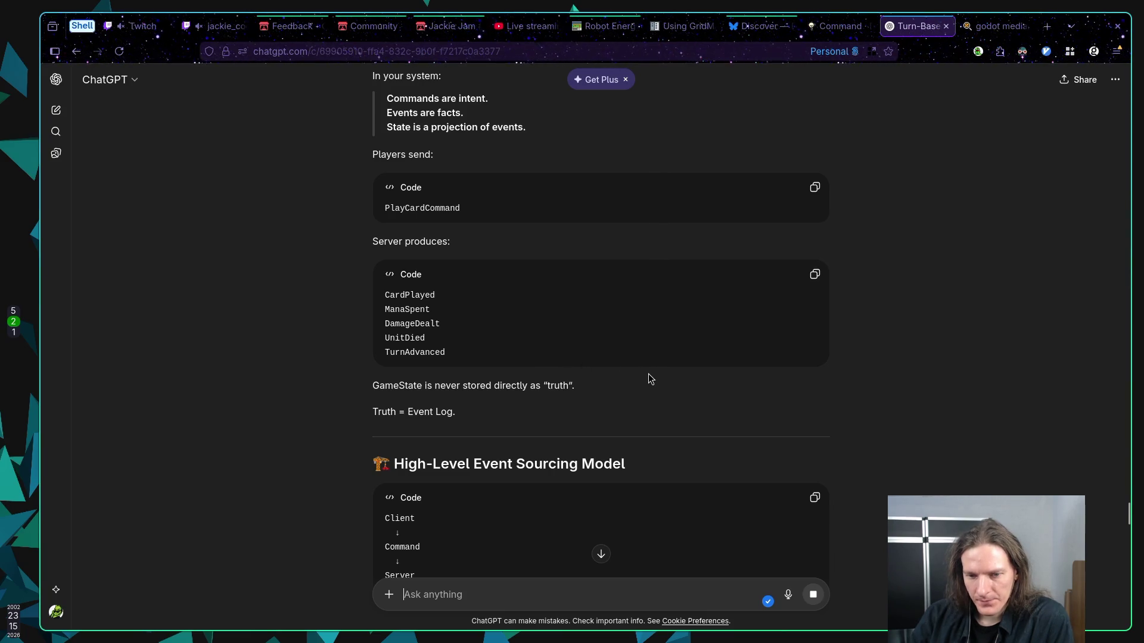
scroll(648, 374, down, 3)
scroll(645, 370, down, 2)
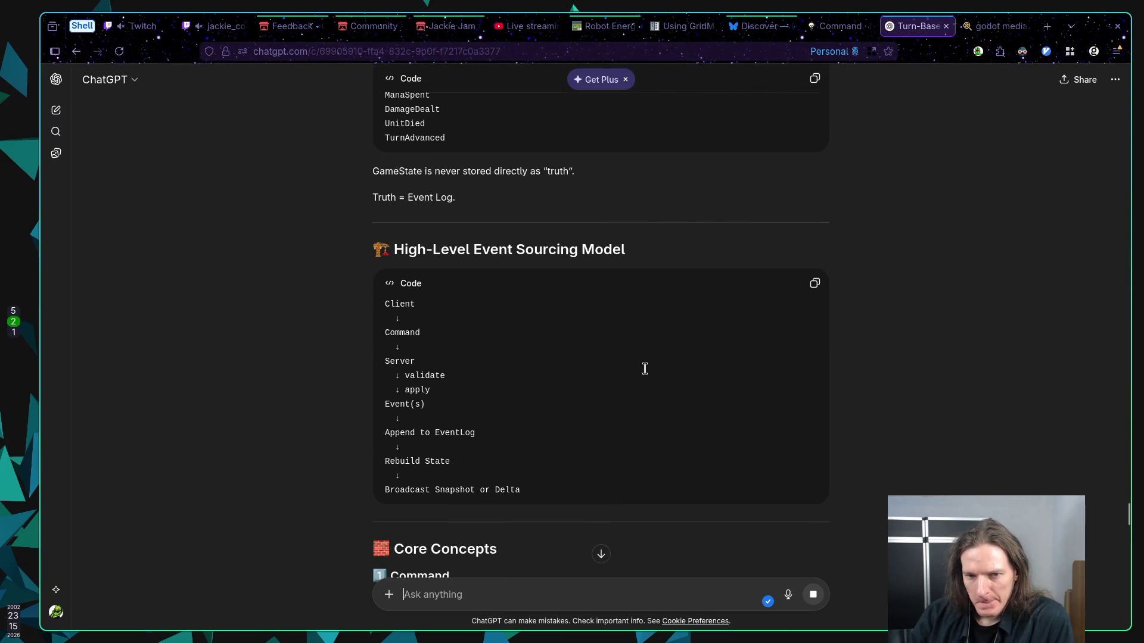
scroll(643, 366, down, 2)
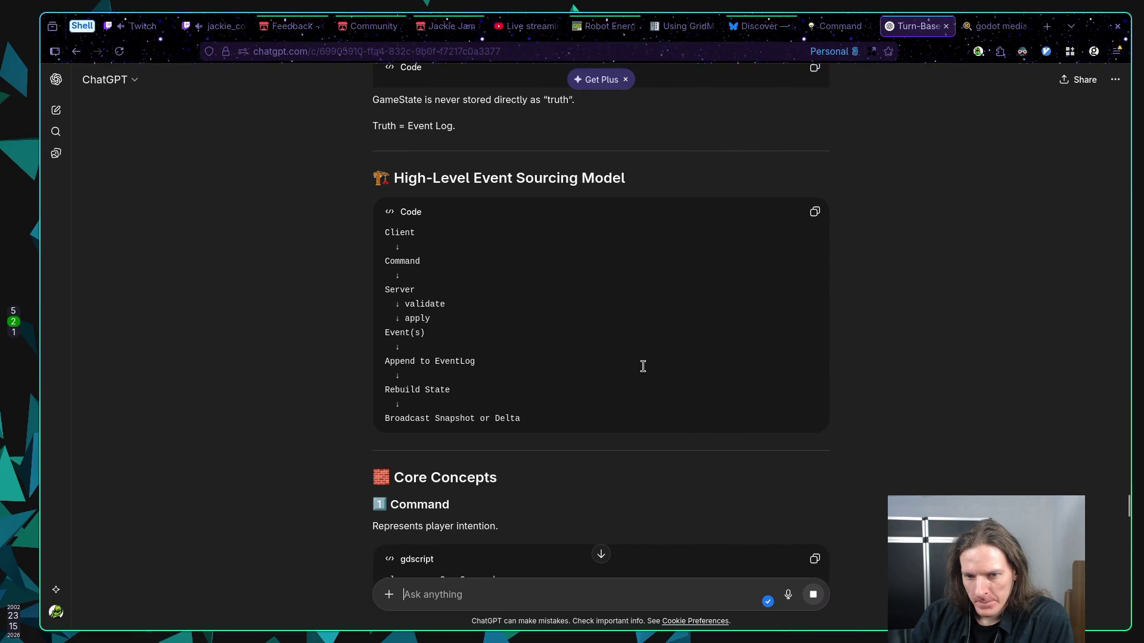
scroll(643, 366, down, 3)
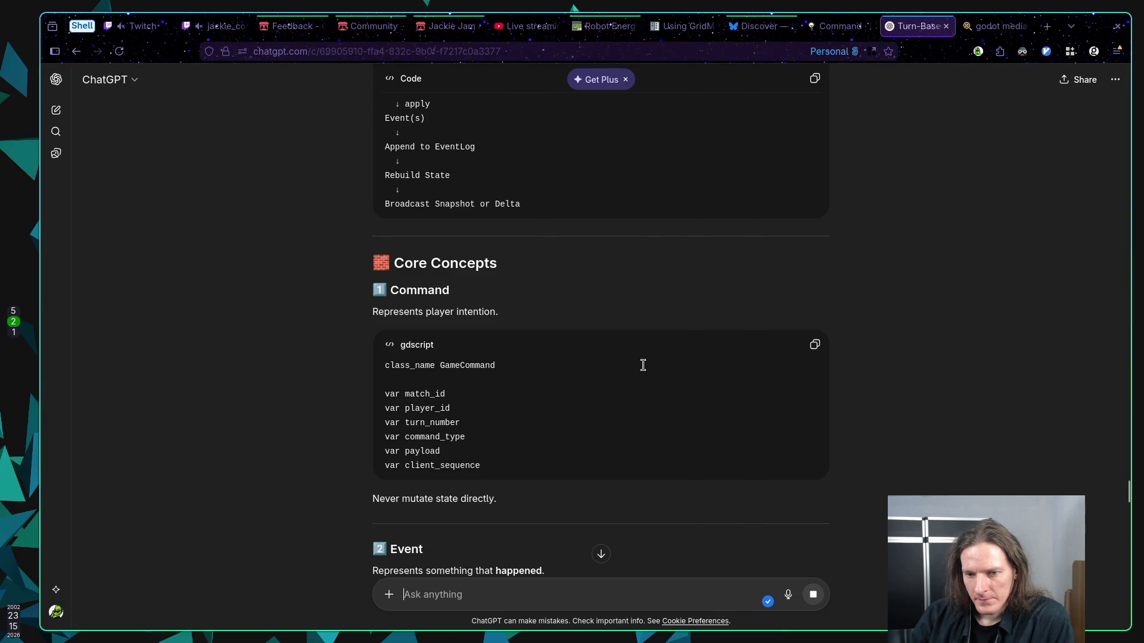
scroll(644, 365, down, 2)
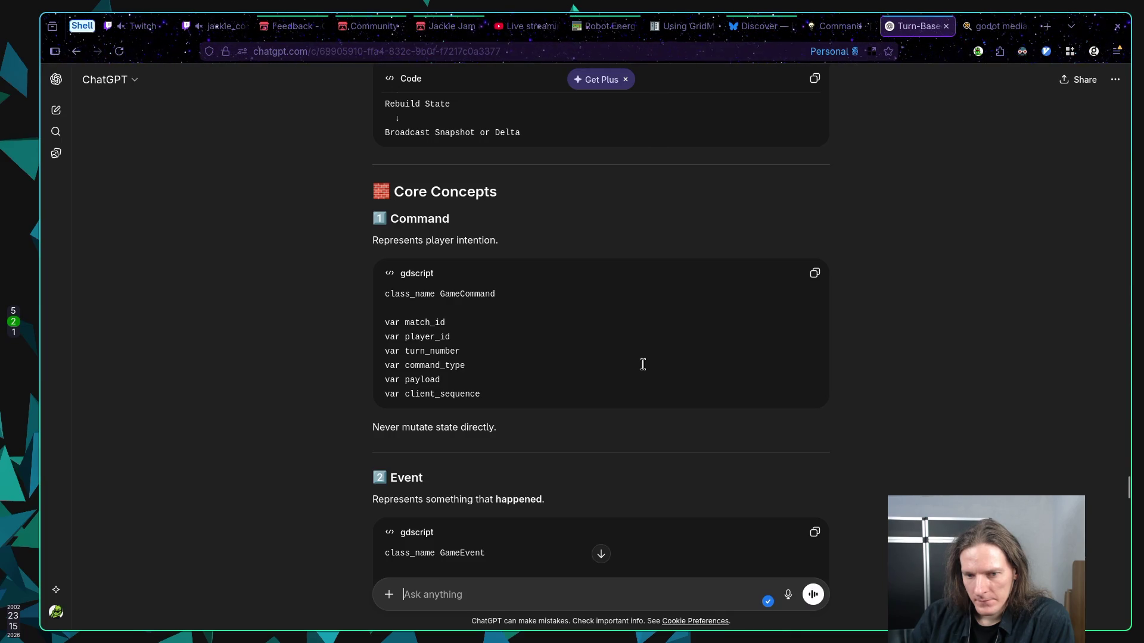
scroll(643, 365, down, 5)
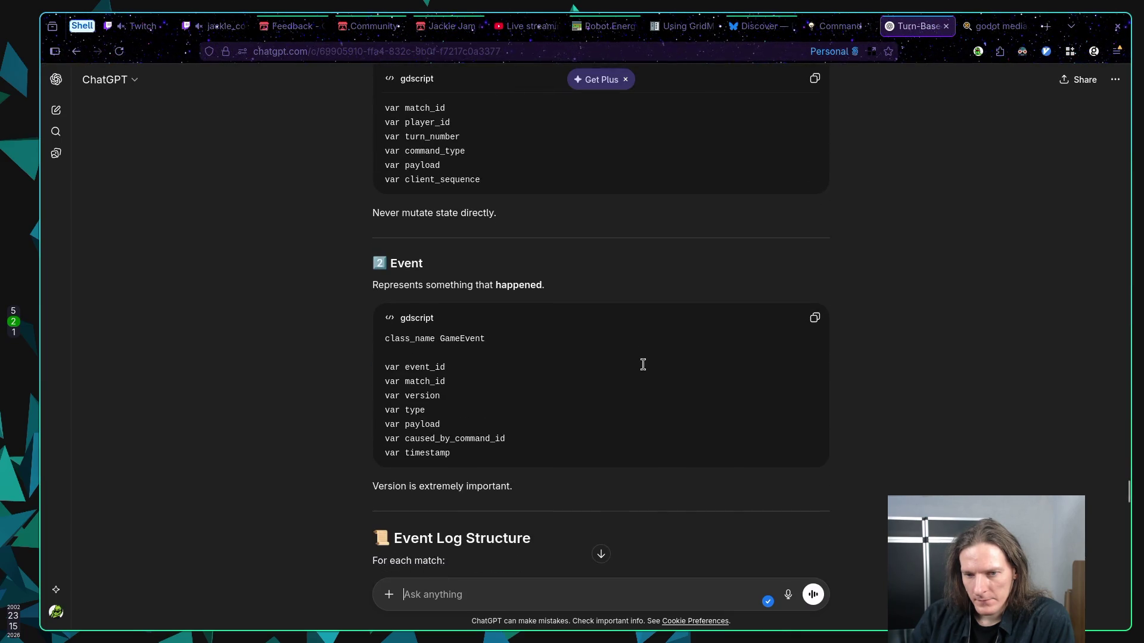
scroll(644, 364, up, 3)
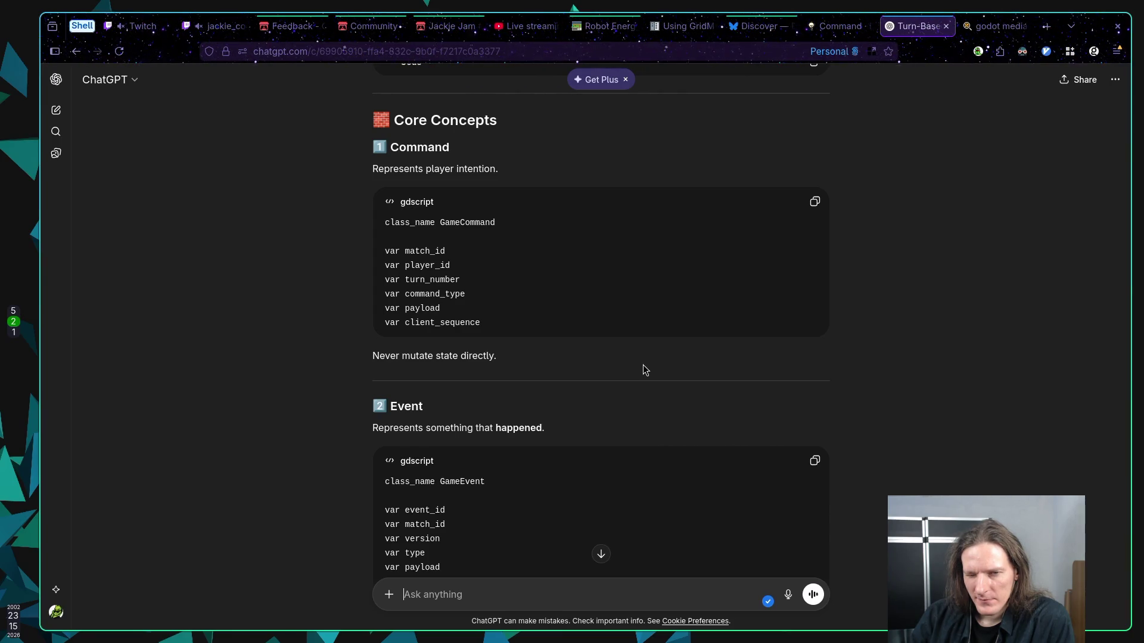
scroll(642, 365, down, 3)
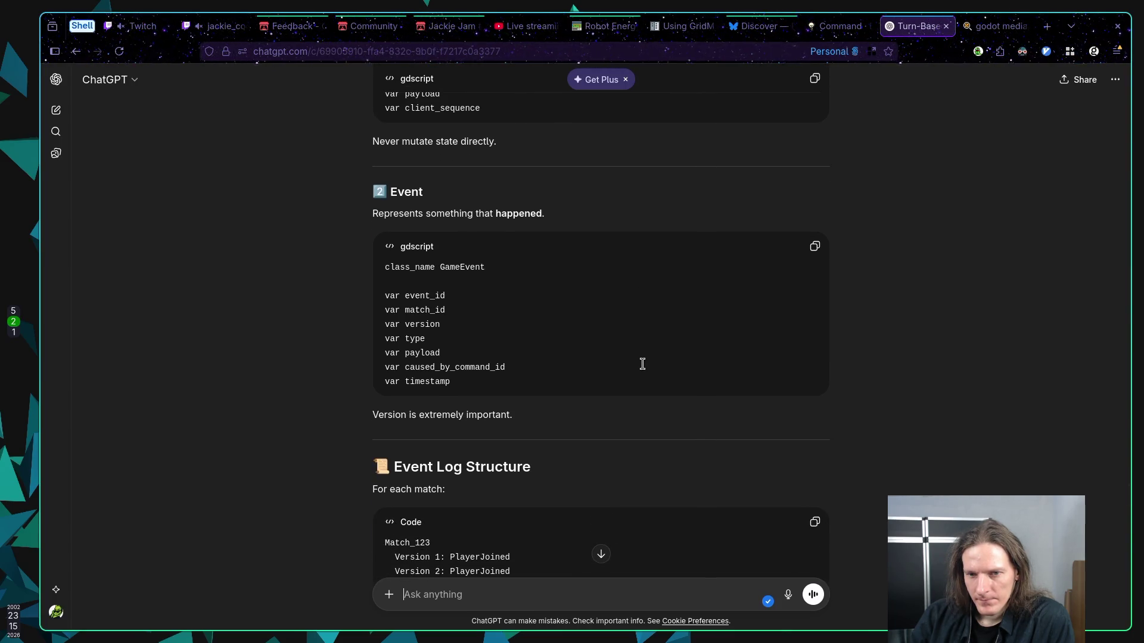
scroll(643, 364, up, 3)
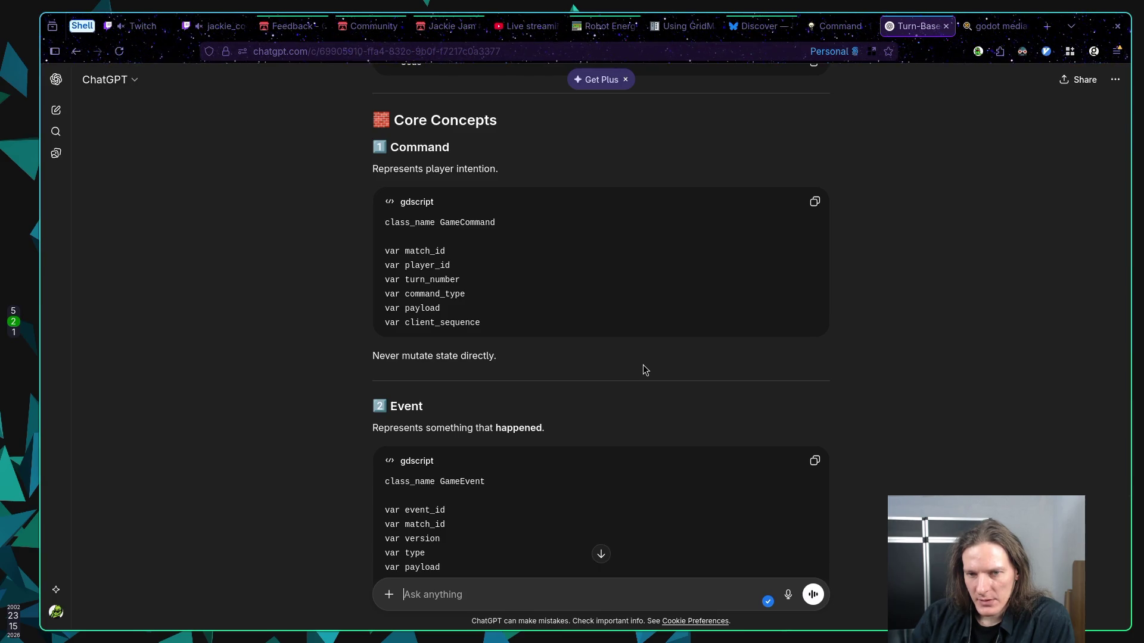
scroll(642, 364, down, 2)
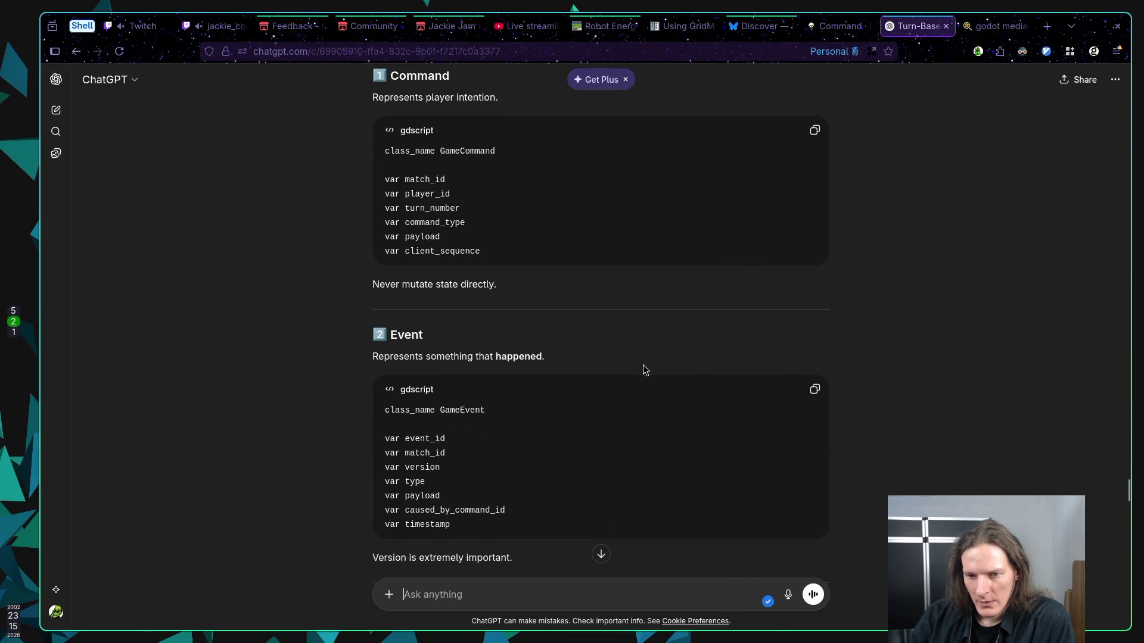
scroll(642, 365, down, 1)
scroll(642, 365, down, 3)
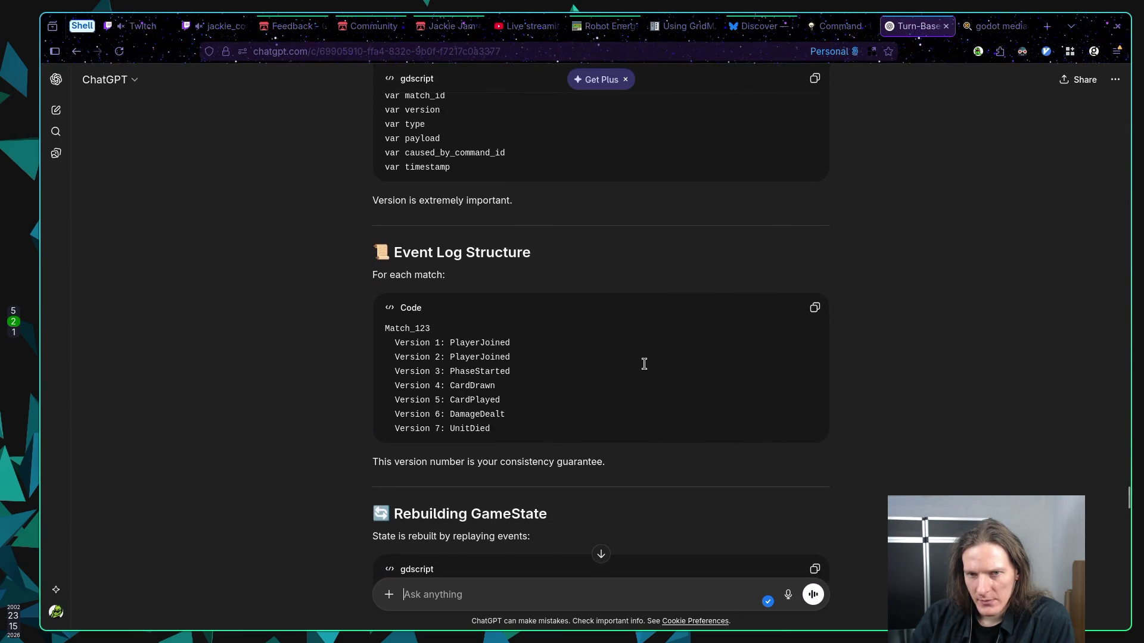
Scroll past the Event definition to the rebuild_from_events function and the State Mutation Rule
scroll(643, 365, up, 1)
scroll(645, 365, down, 1)
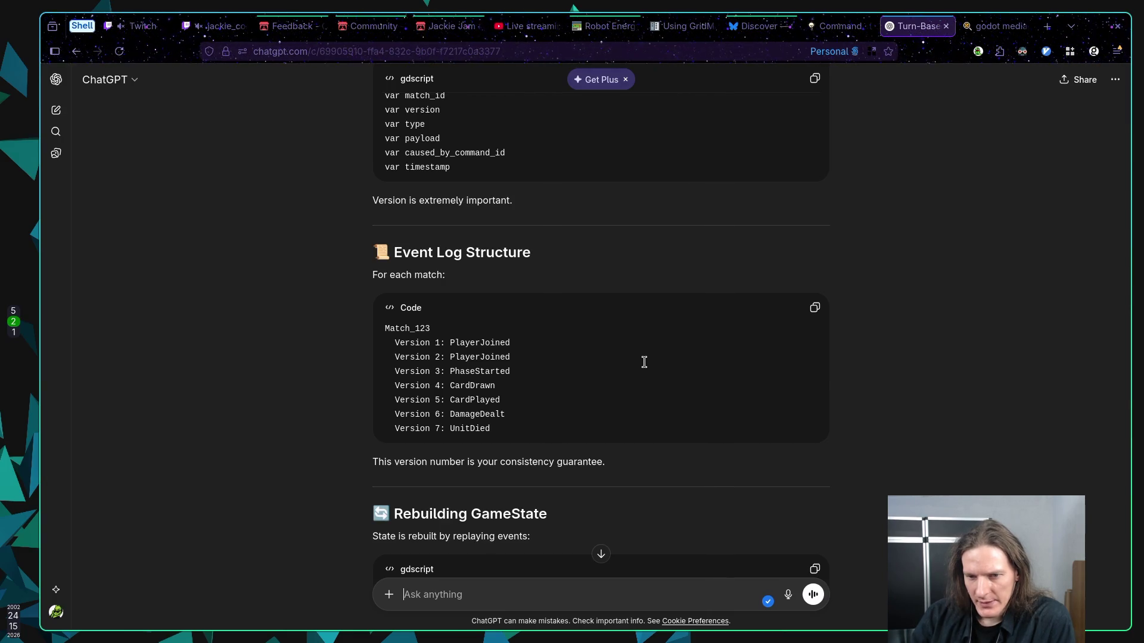
scroll(644, 362, down, 1)
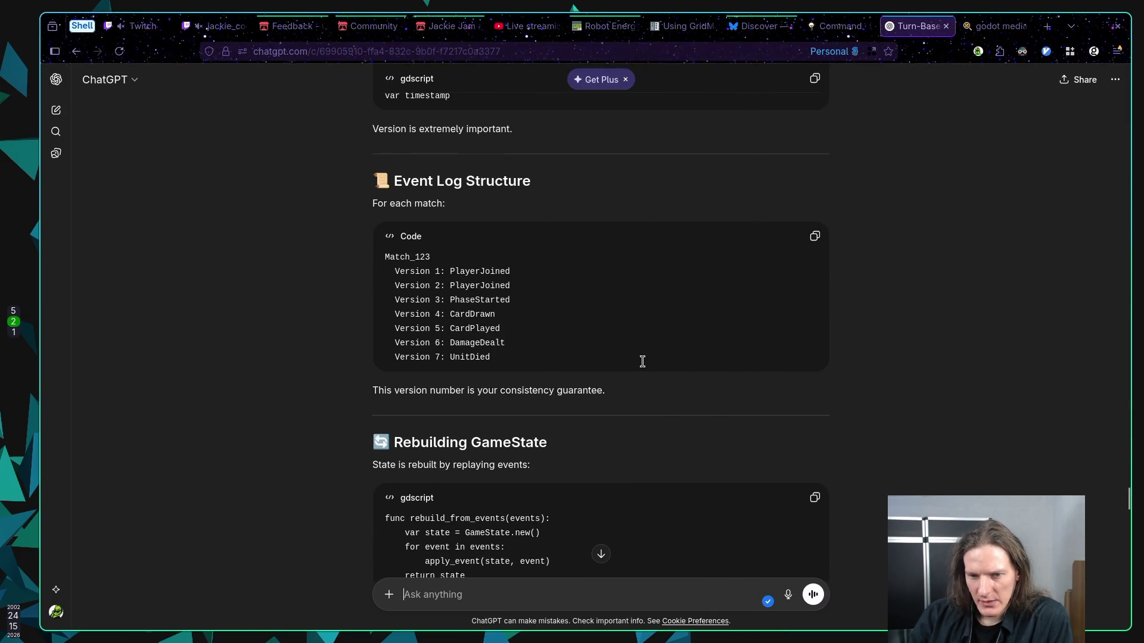
scroll(643, 362, down, 1)
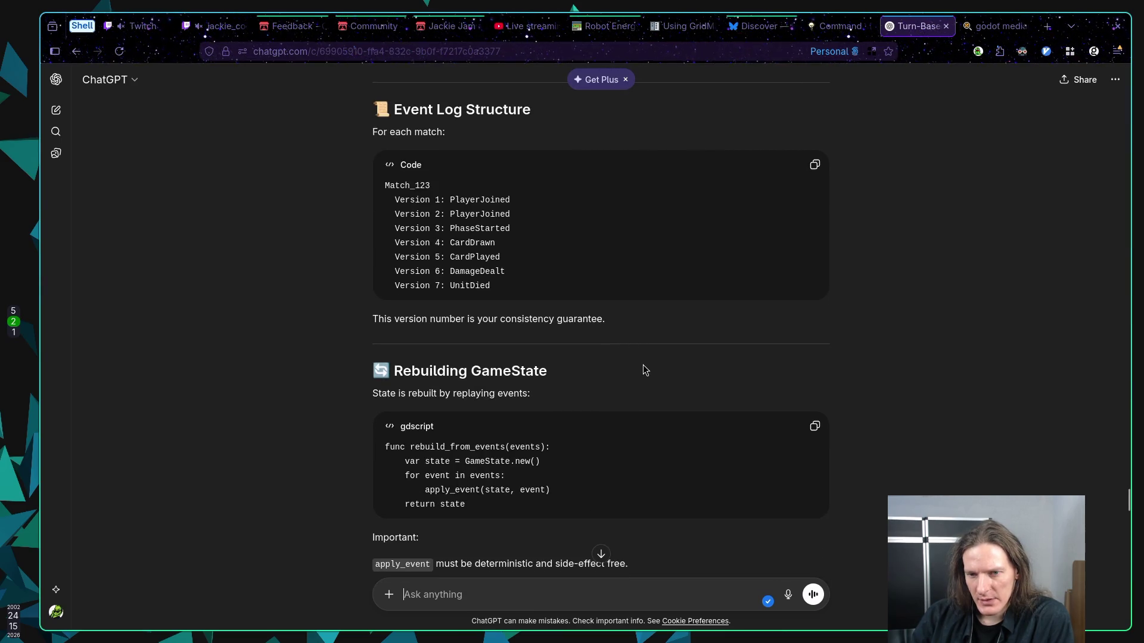
scroll(642, 365, down, 1)
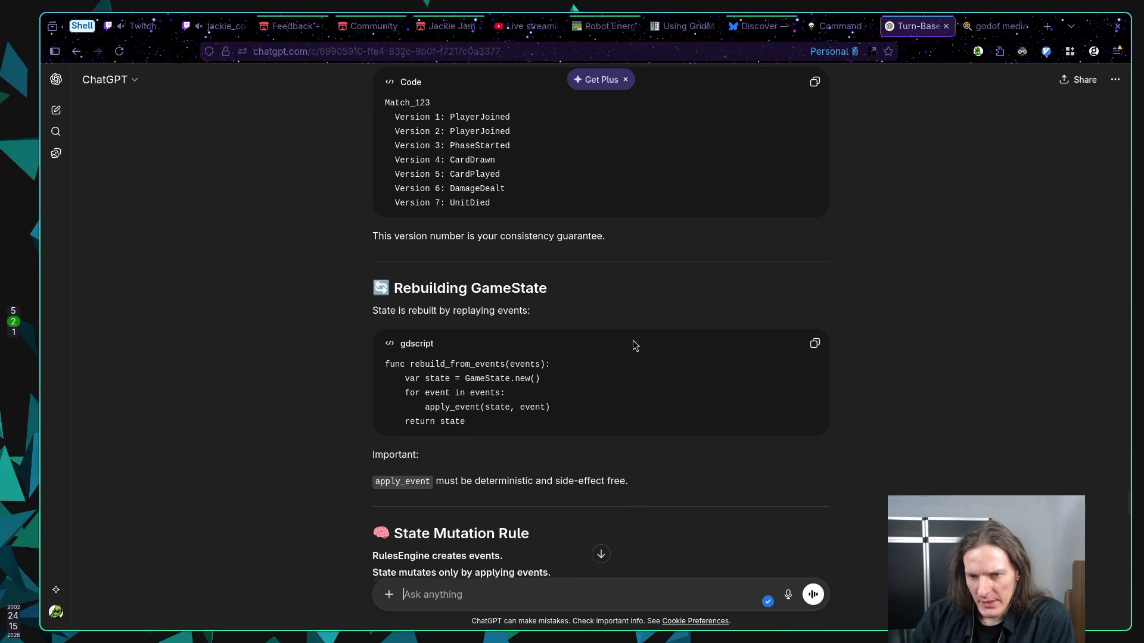
scroll(633, 346, down, 1)
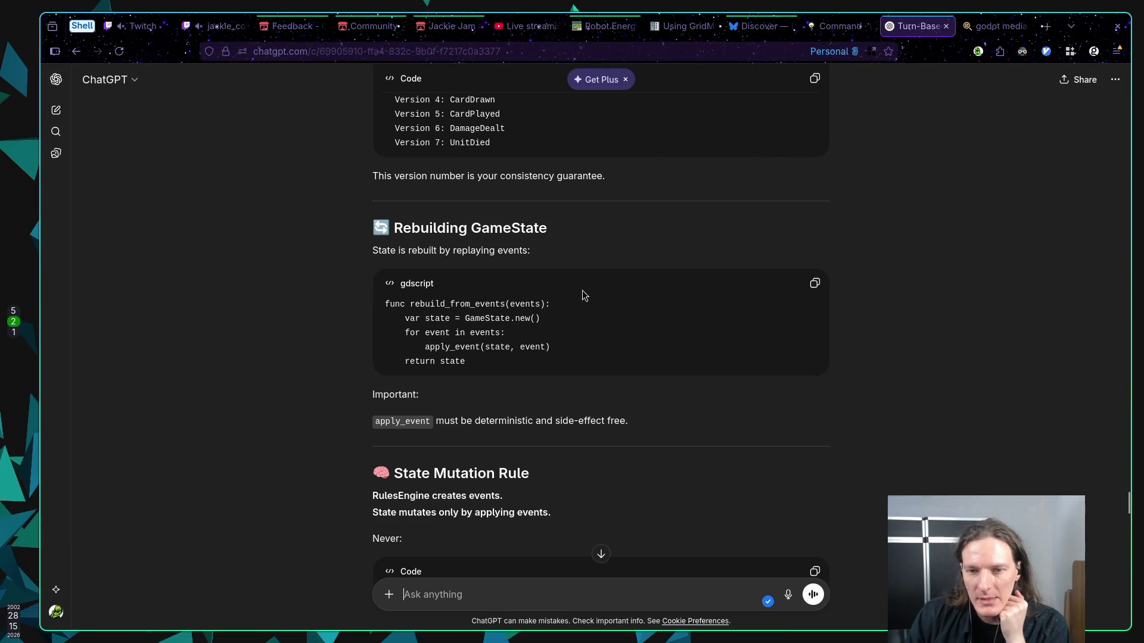
Scroll past the Victory events to Event Granularity's Bad/Good examples and Storage Options (Elixir)
scroll(586, 289, down, 2)
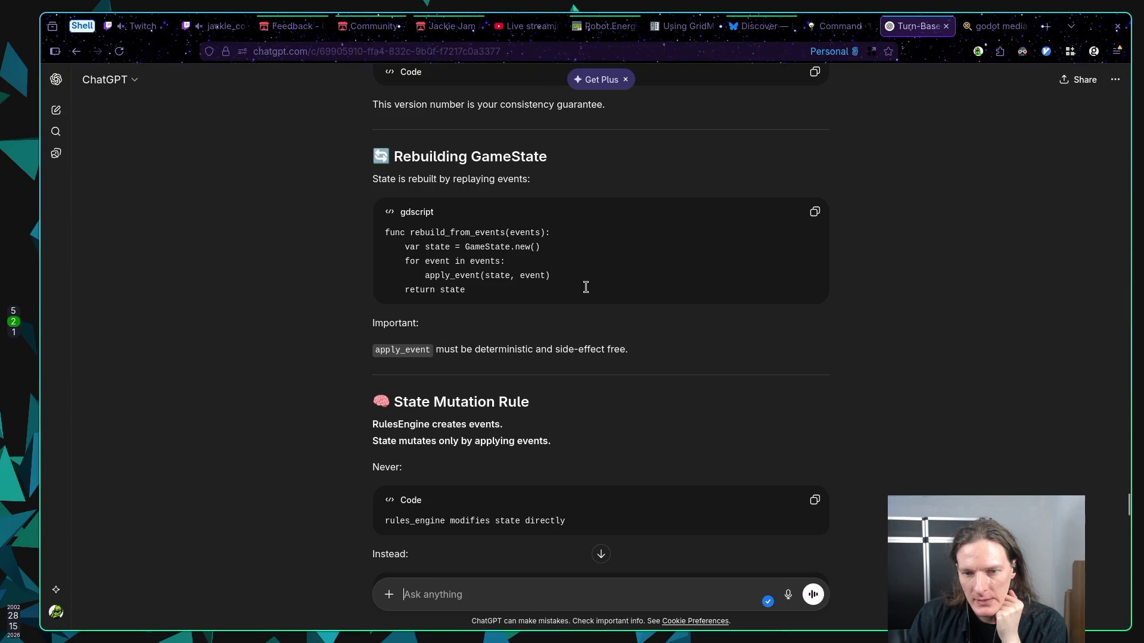
scroll(585, 288, down, 3)
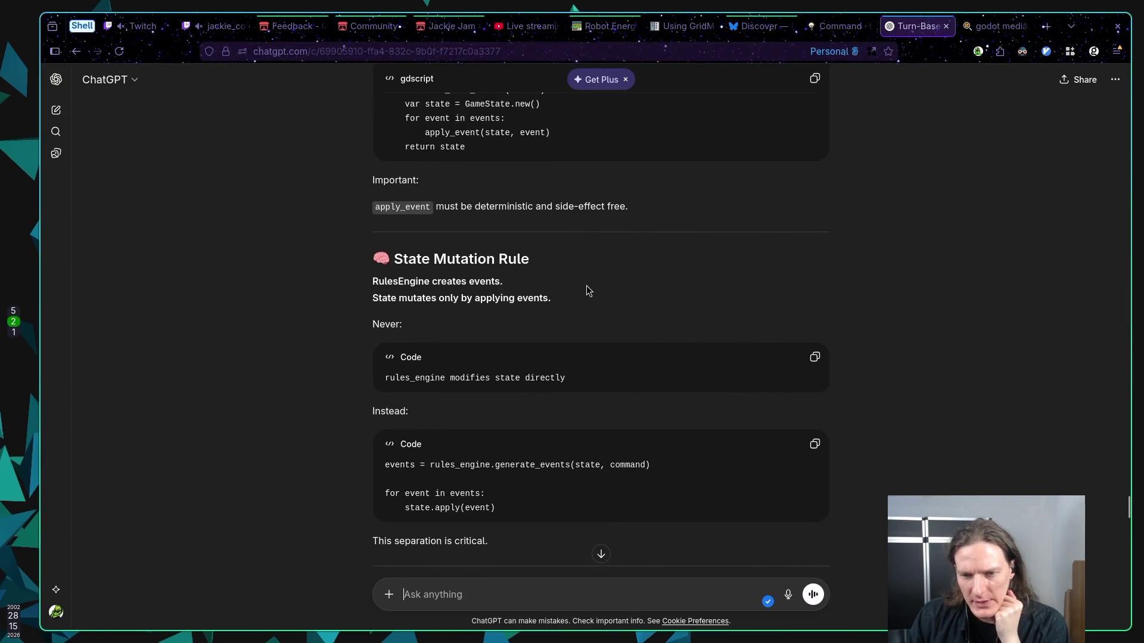
scroll(586, 288, down, 2)
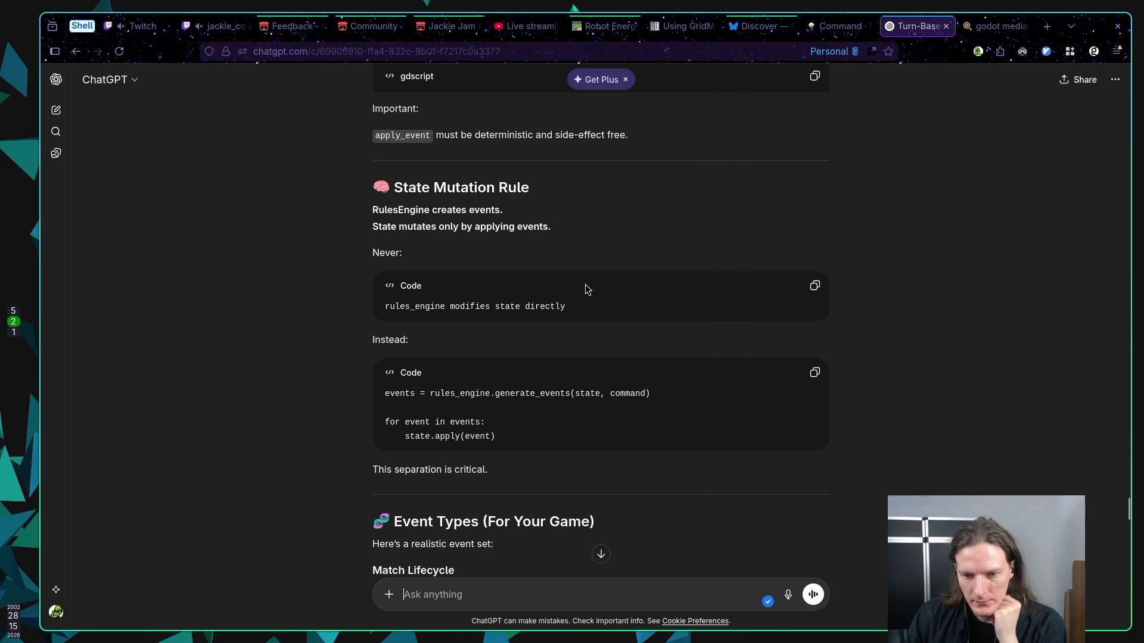
scroll(585, 284, down, 1)
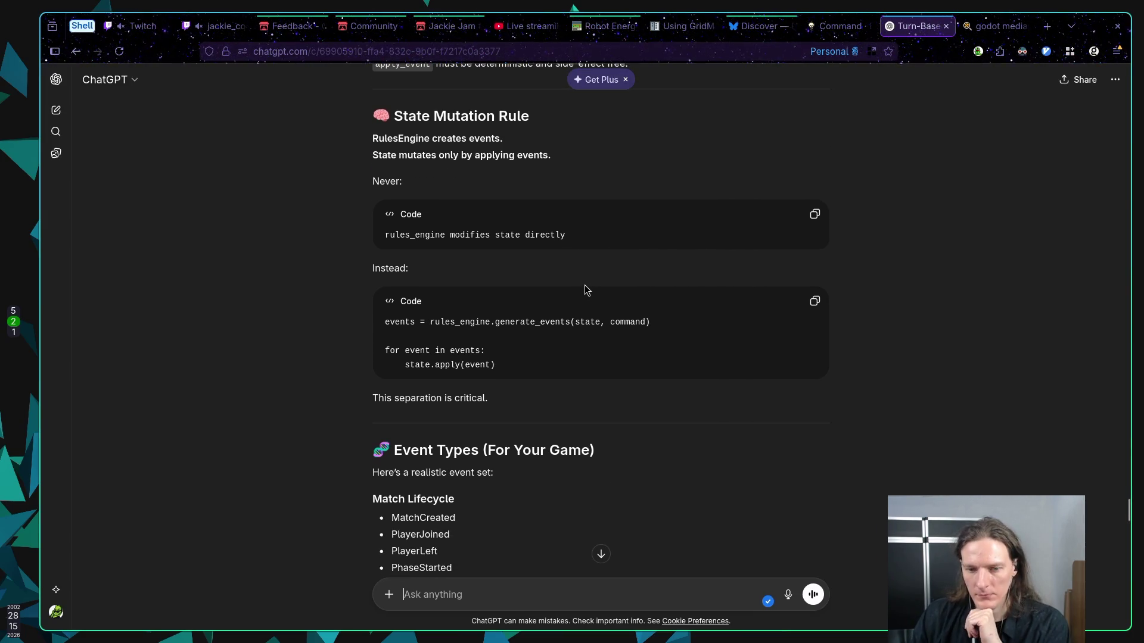
scroll(587, 277, down, 1)
scroll(587, 280, down, 1)
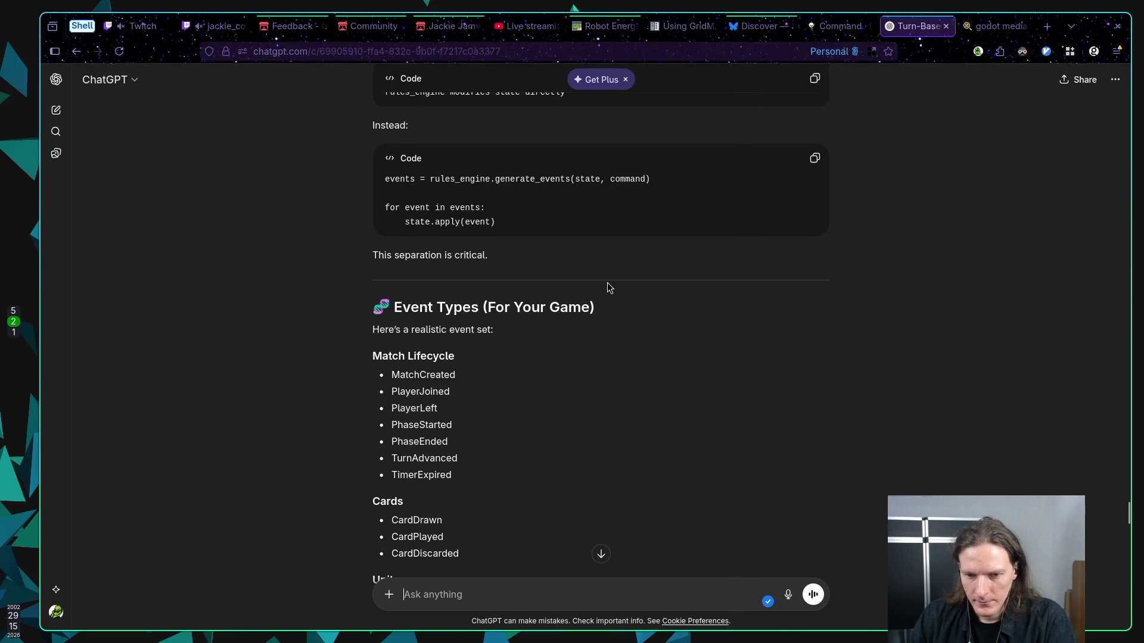
scroll(607, 285, down, 3)
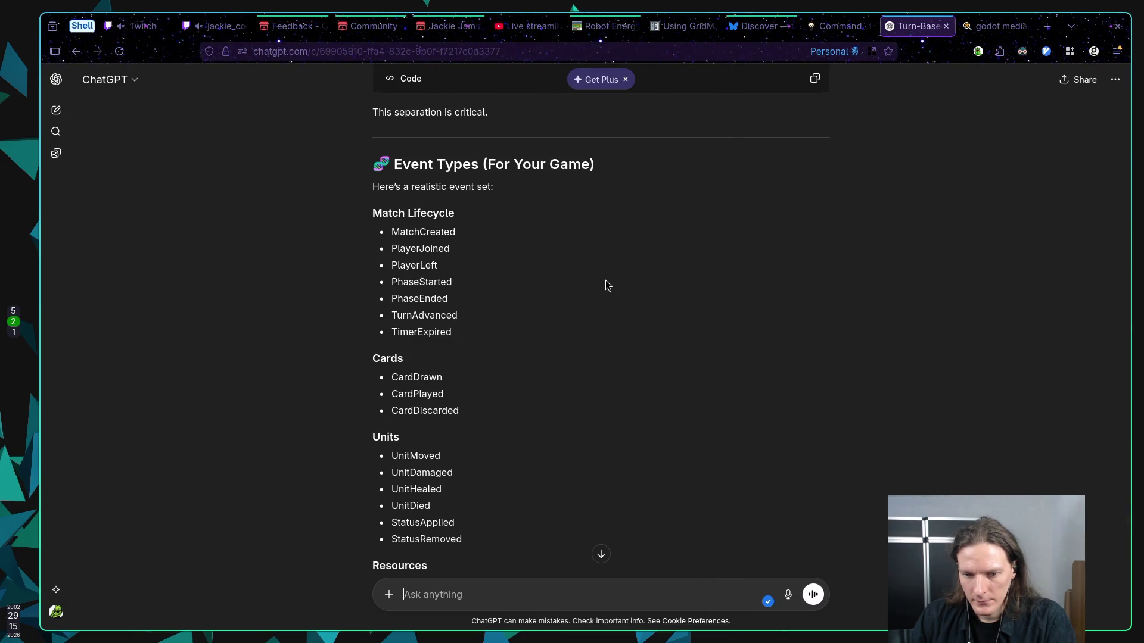
scroll(627, 274, down, 2)
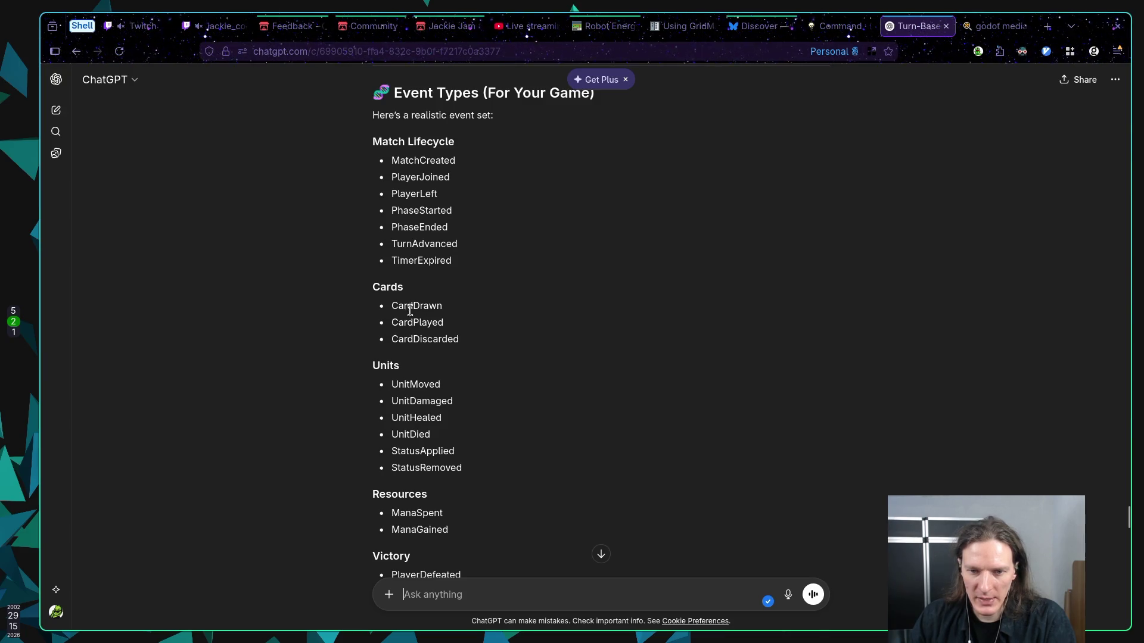
scroll(563, 422, down, 2)
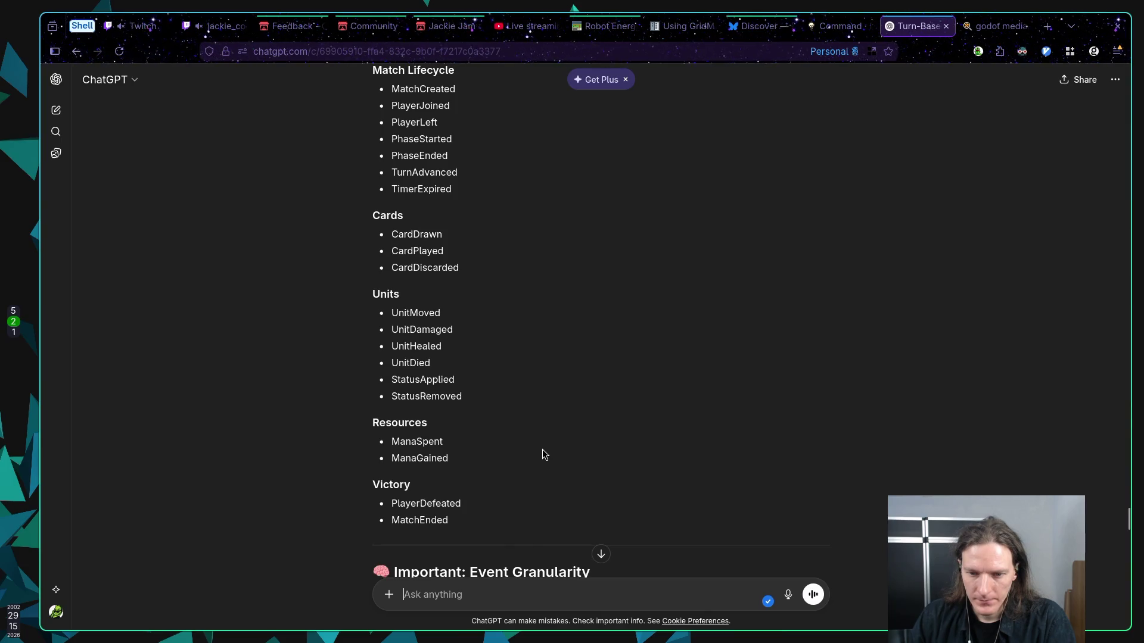
scroll(542, 452, down, 3)
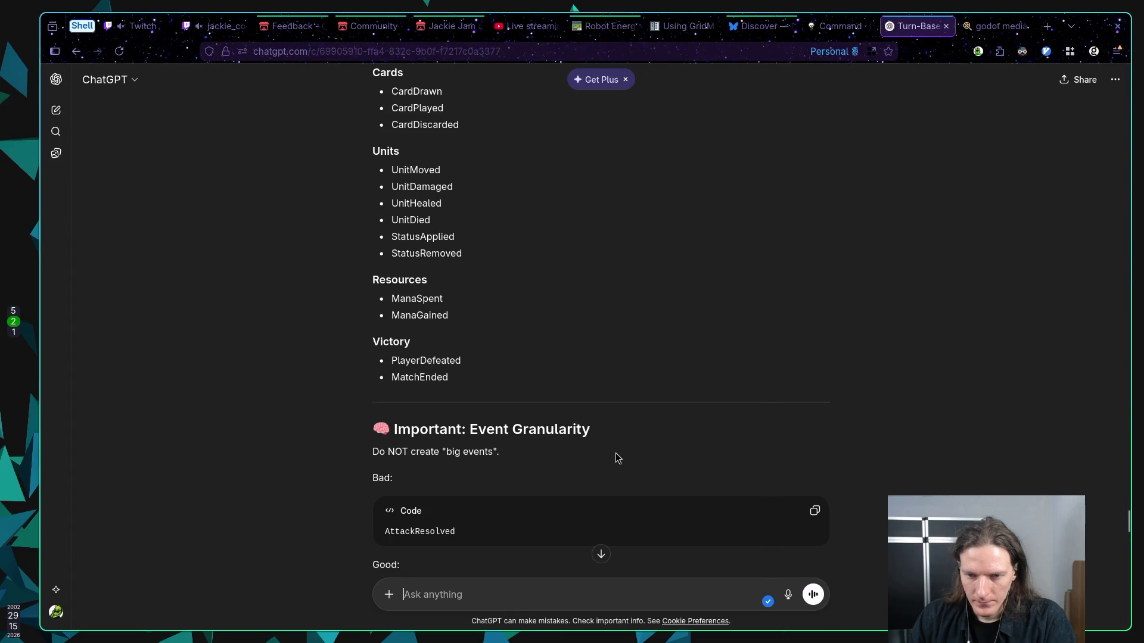
scroll(616, 453, down, 2)
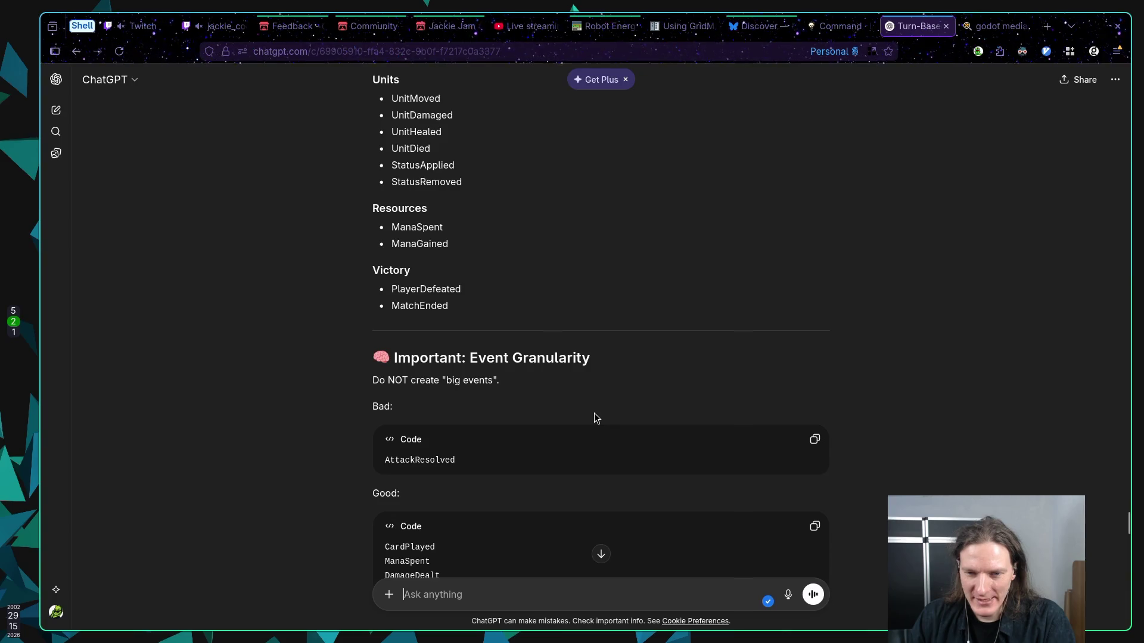
scroll(593, 411, down, 3)
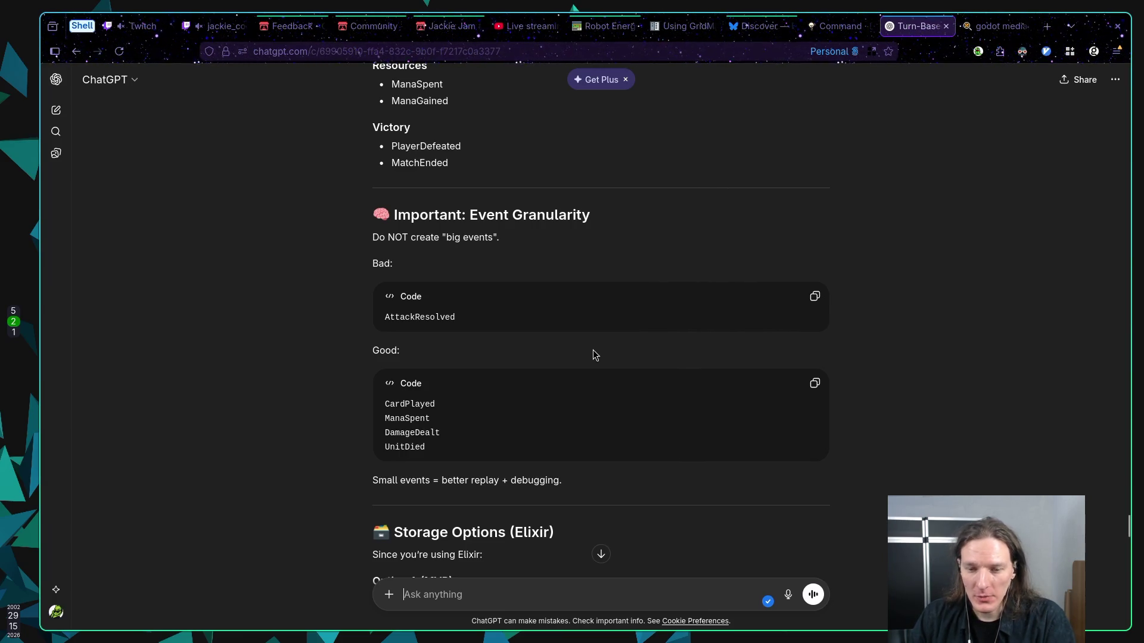
Scroll down to 'Snapshots (VERY IMPORTANT)', with its MatchSnapshot every N events and reconnect steps
scroll(593, 354, down, 5)
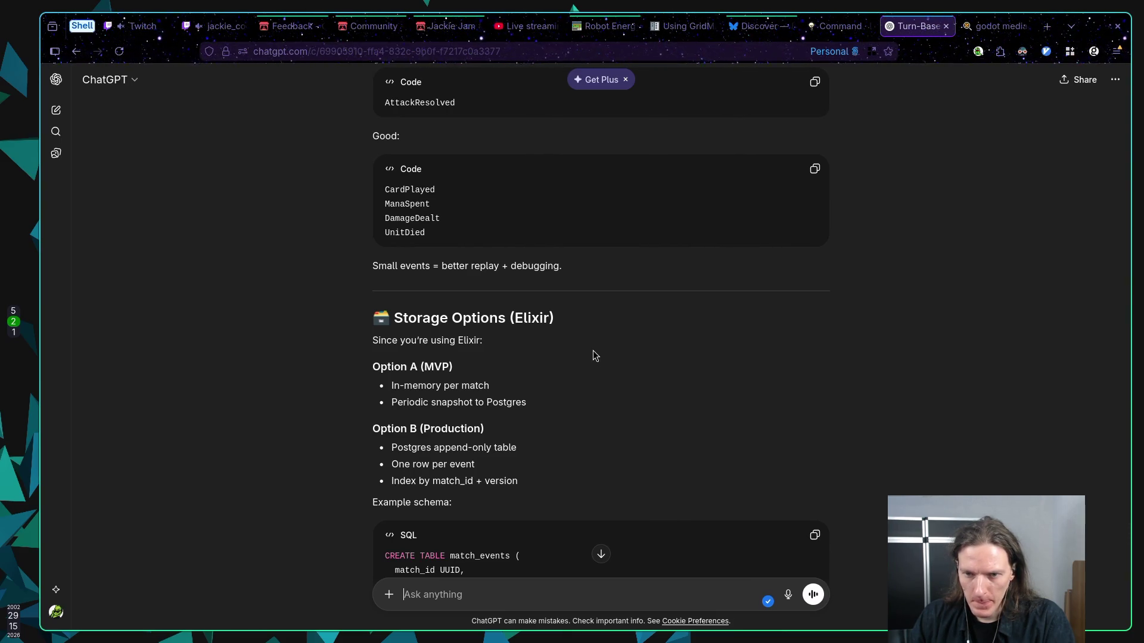
scroll(594, 355, down, 1)
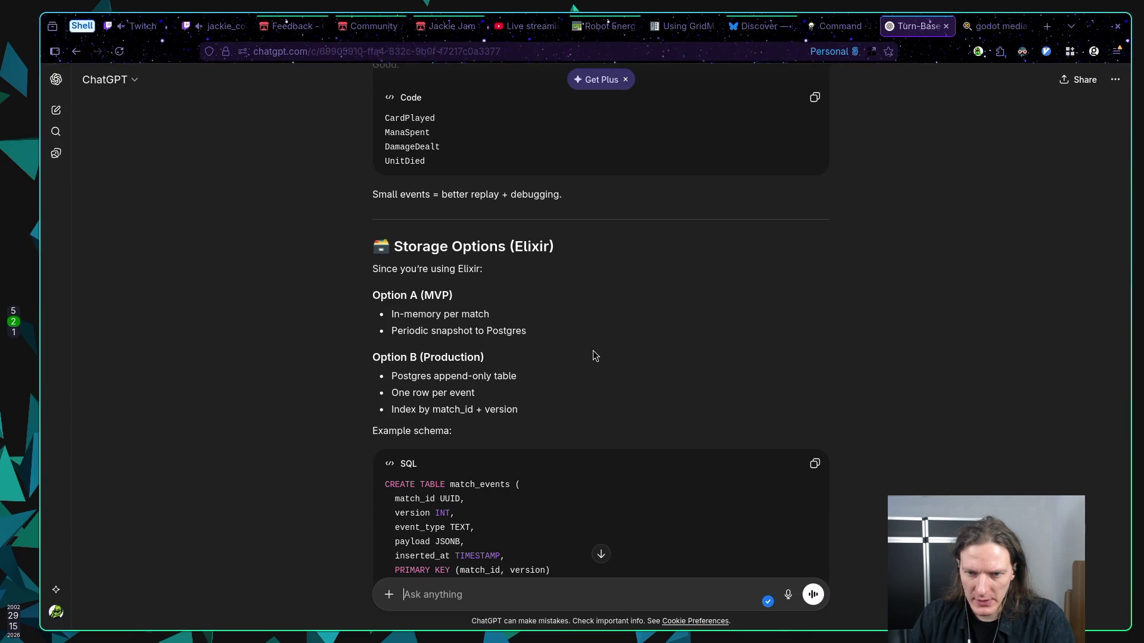
scroll(593, 355, down, 1)
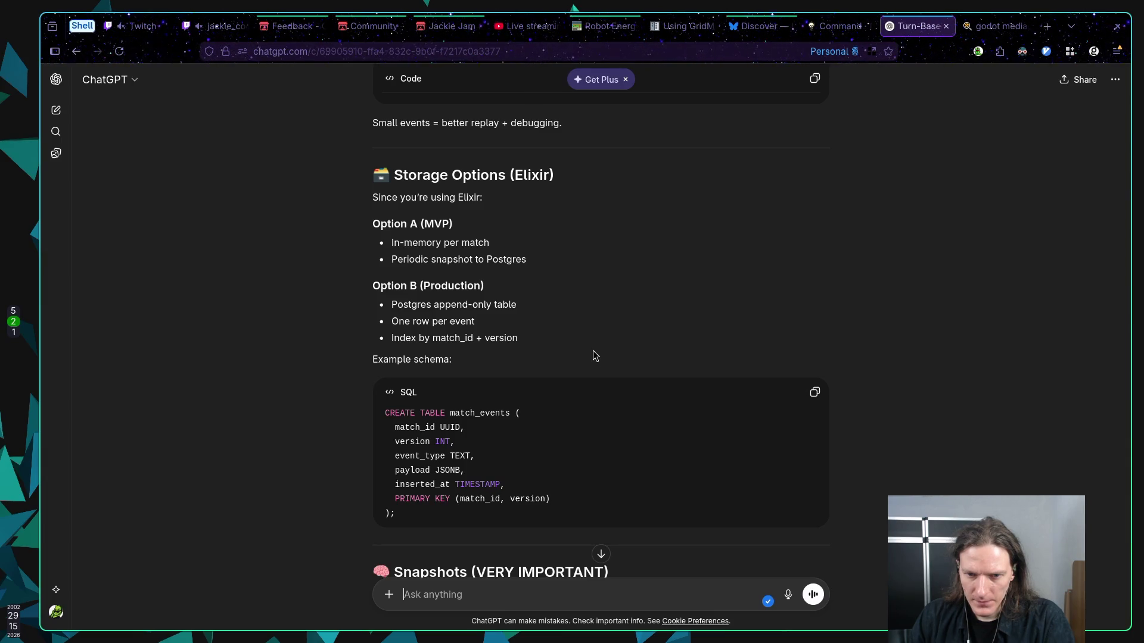
scroll(593, 352, down, 1)
scroll(592, 351, down, 5)
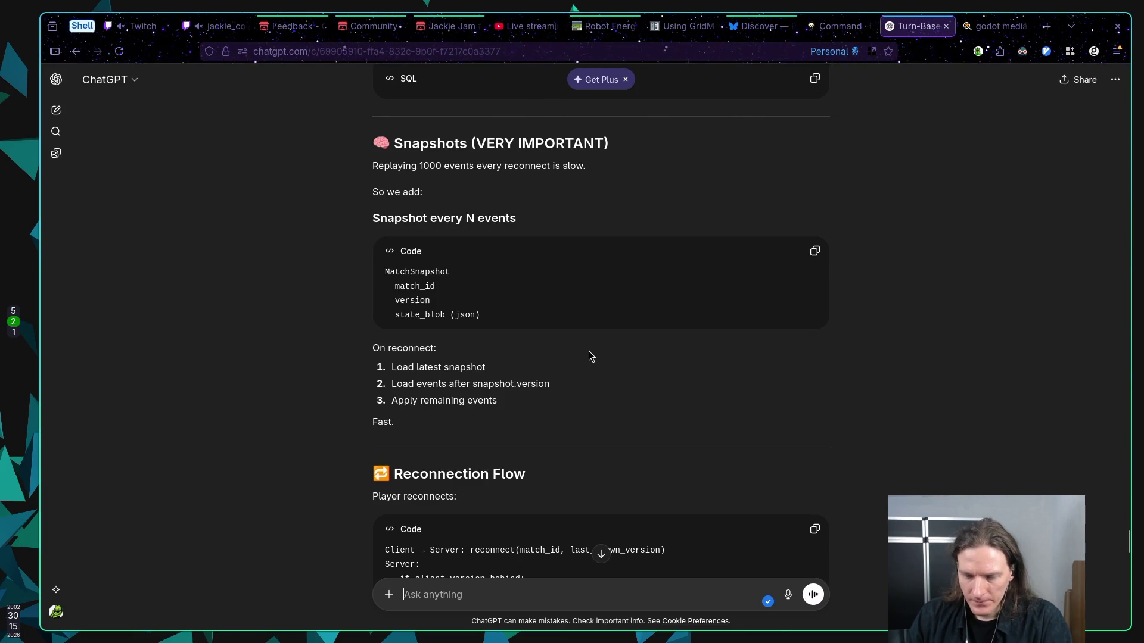
Scroll past Reconnection Flow, Client Sync Strategy and Deterministic Safety to the Initiative Resolution Example
scroll(588, 357, down, 2)
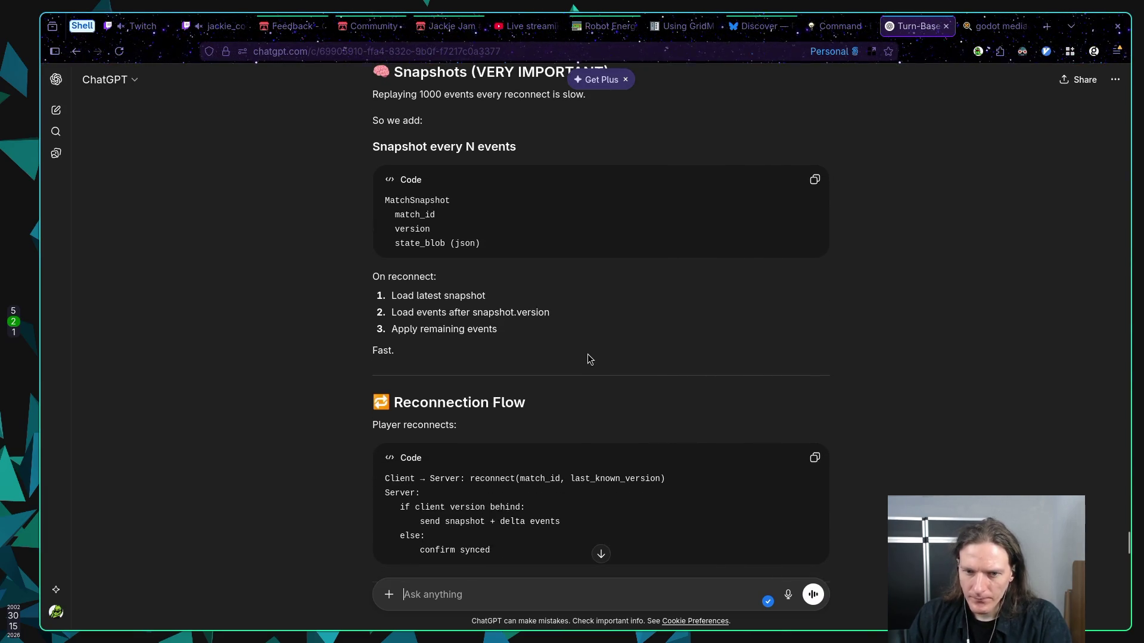
scroll(586, 354, down, 3)
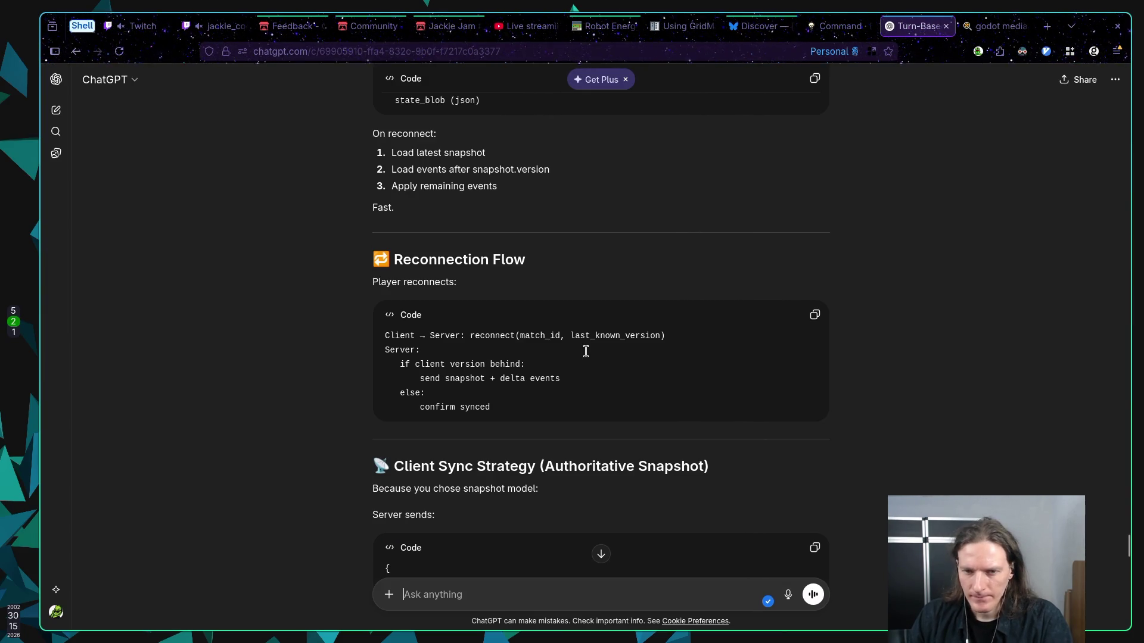
scroll(586, 352, down, 2)
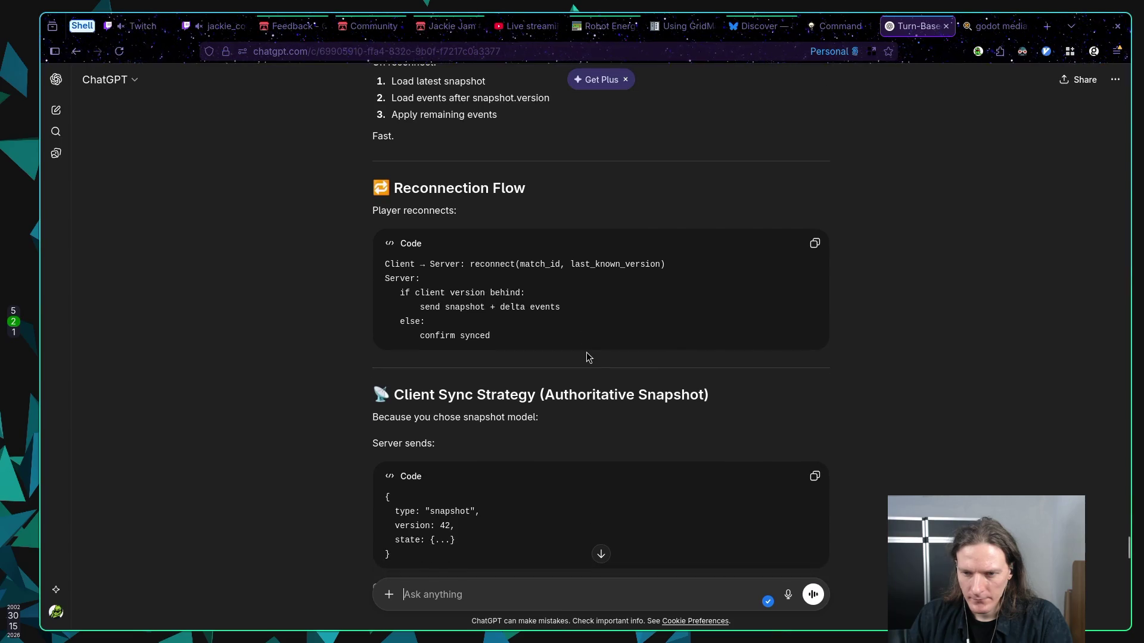
scroll(586, 354, down, 3)
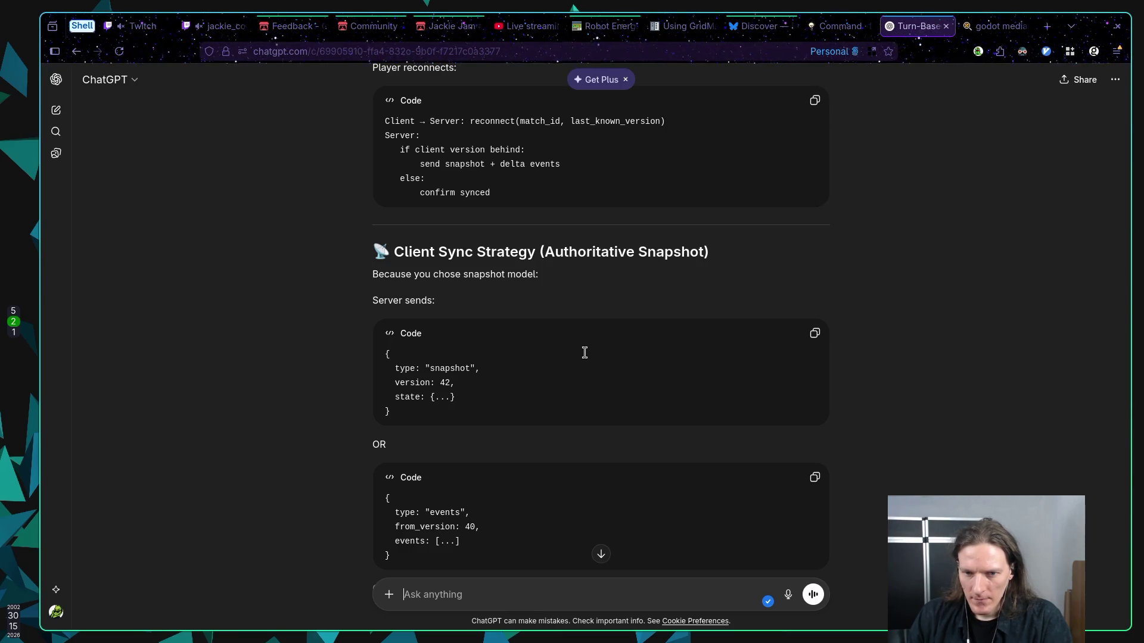
scroll(584, 353, down, 3)
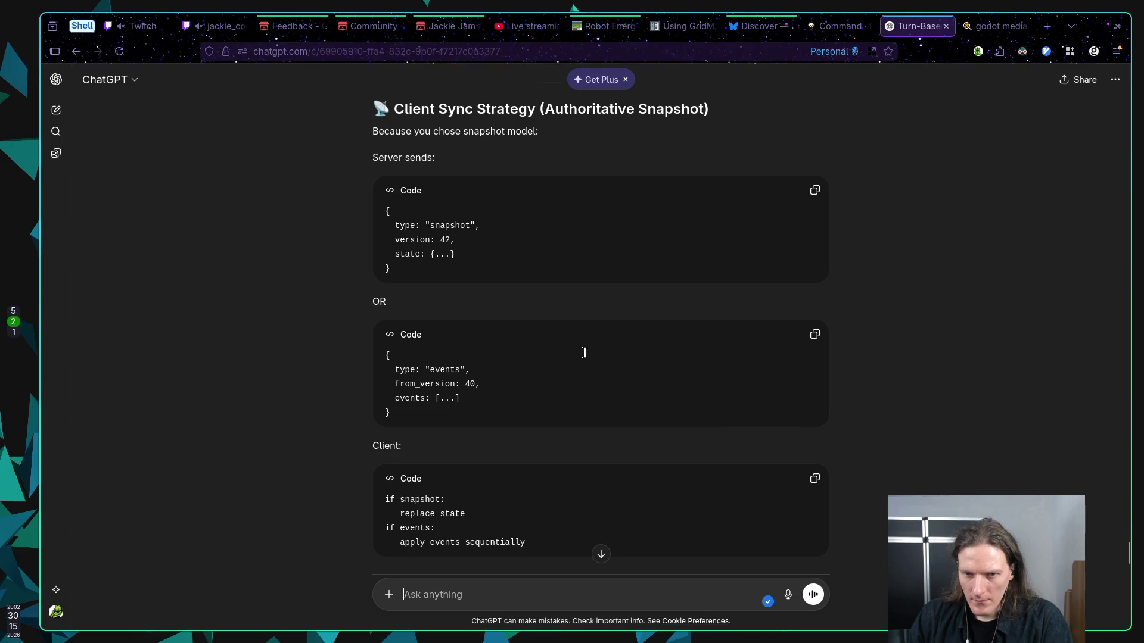
scroll(585, 353, down, 6)
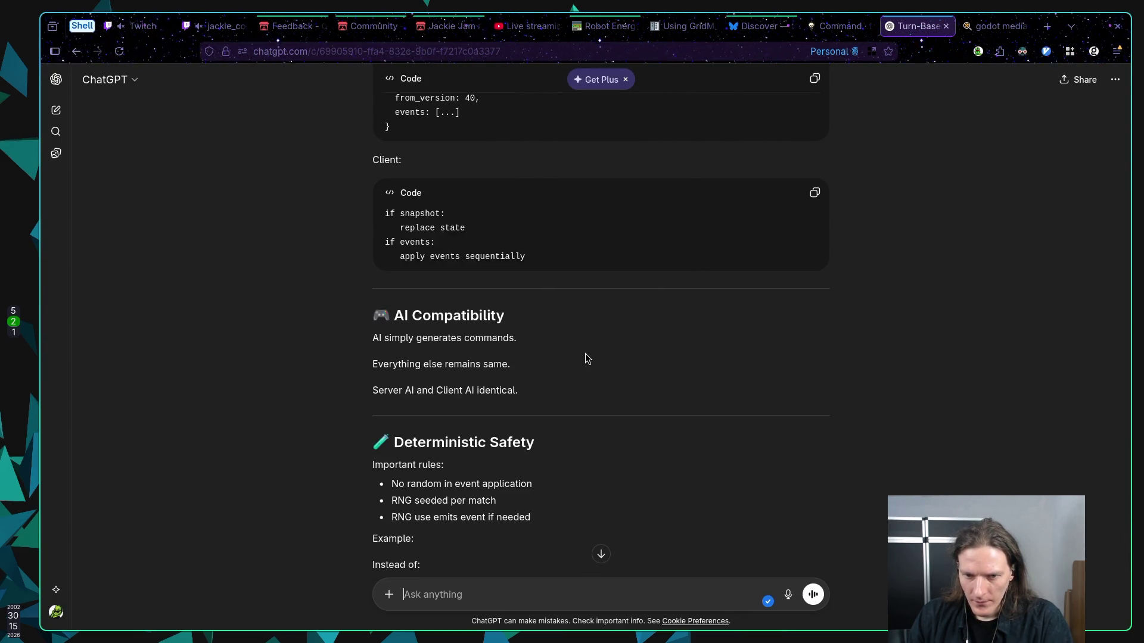
scroll(585, 352, down, 3)
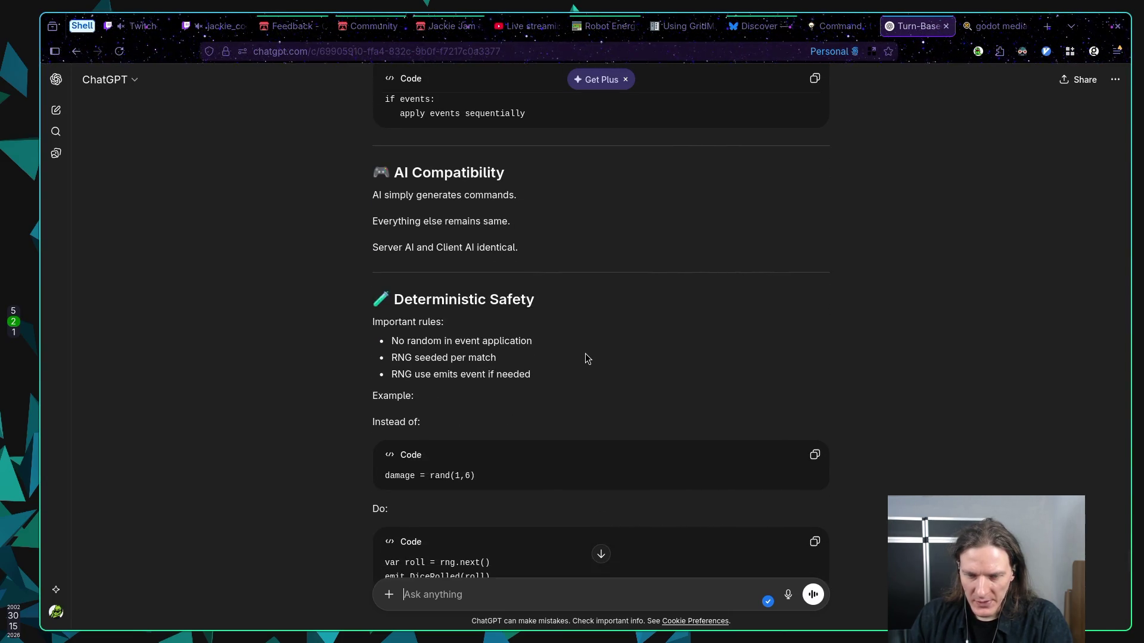
scroll(586, 356, down, 2)
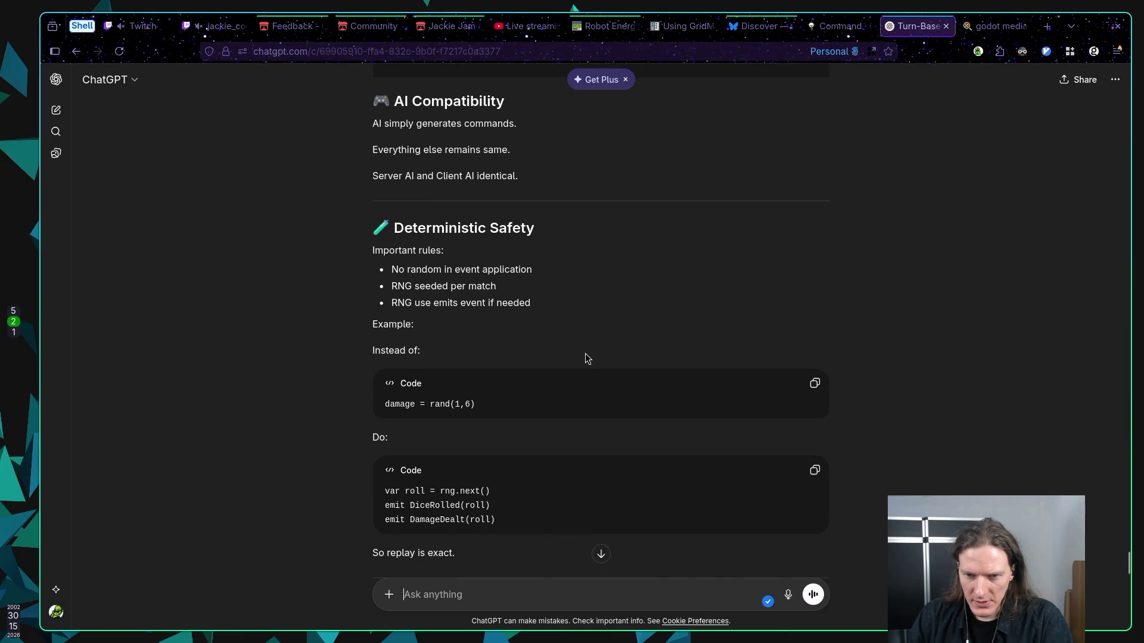
scroll(586, 357, down, 2)
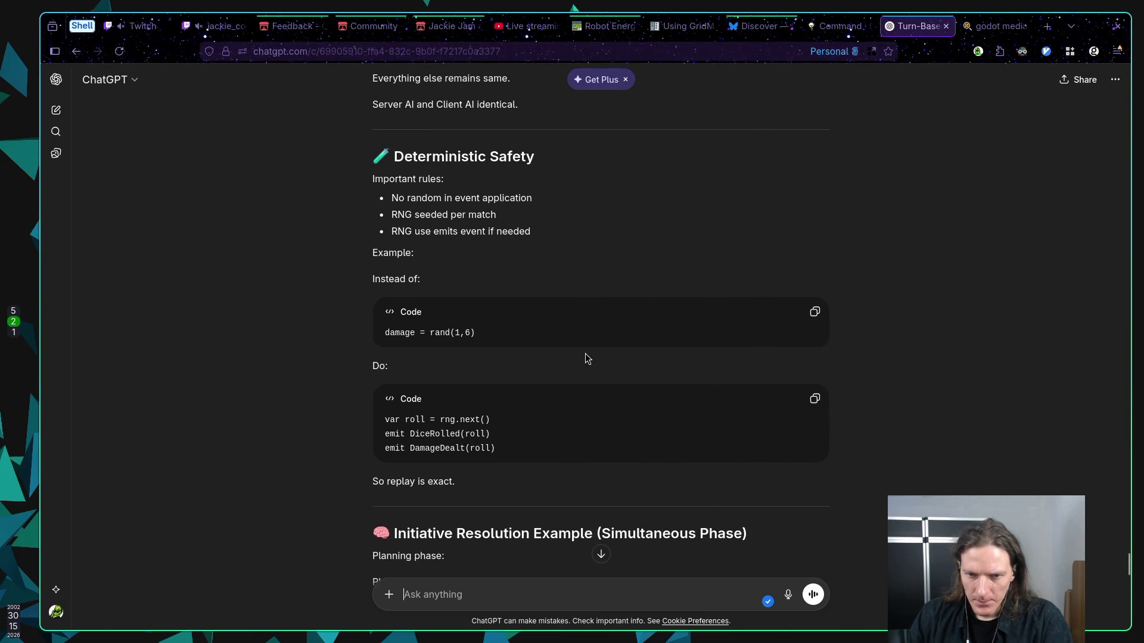
scroll(586, 355, down, 2)
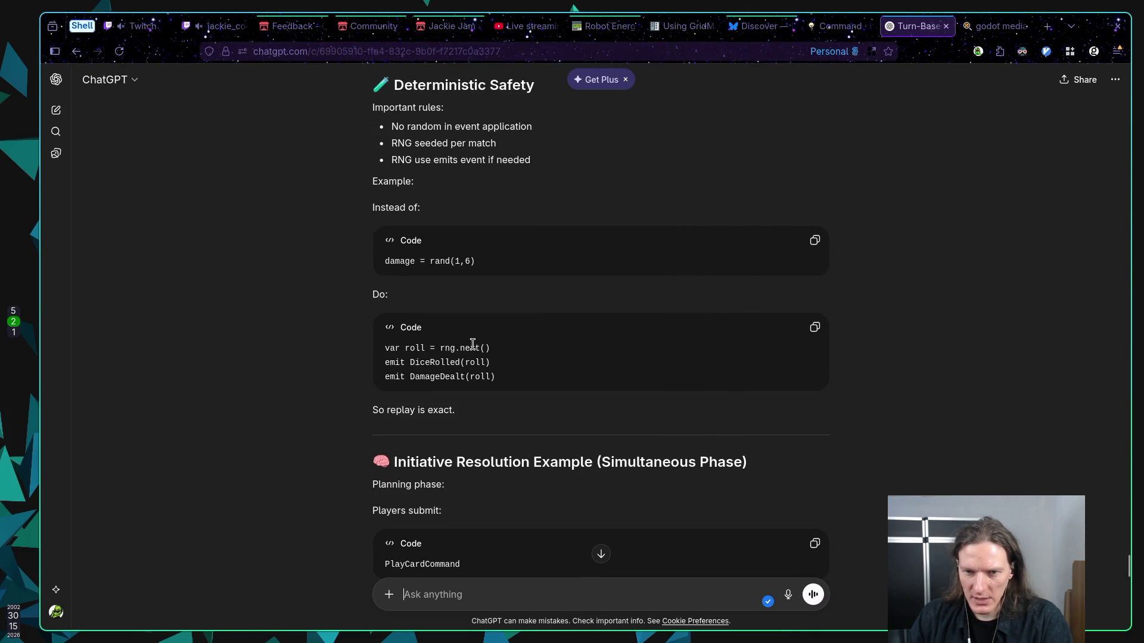
scroll(590, 351, down, 4)
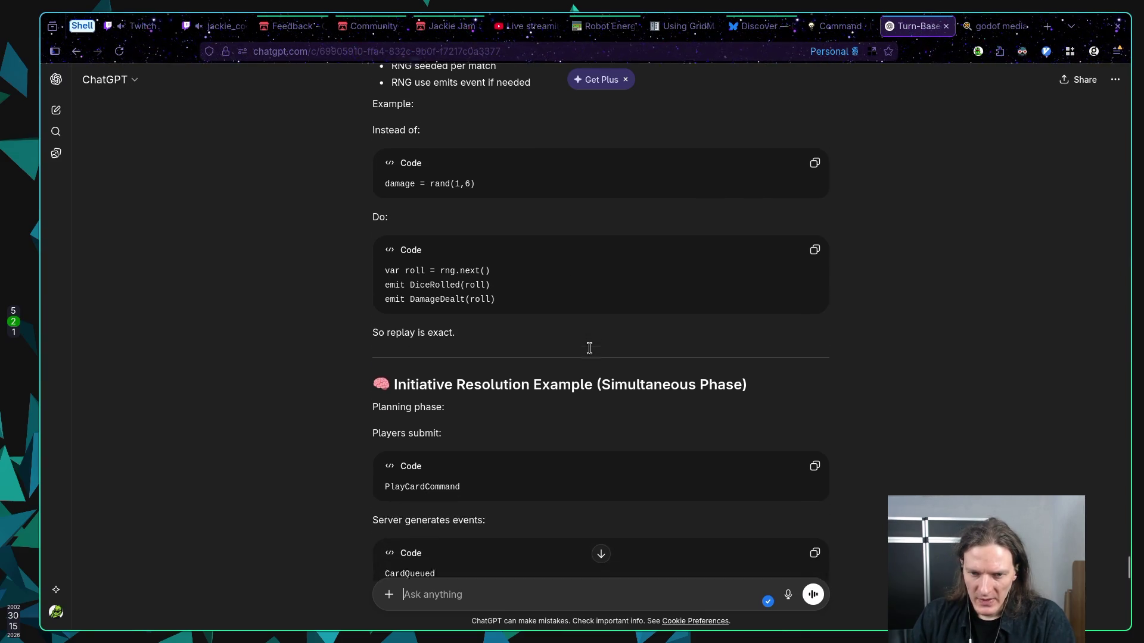
scroll(589, 350, down, 2)
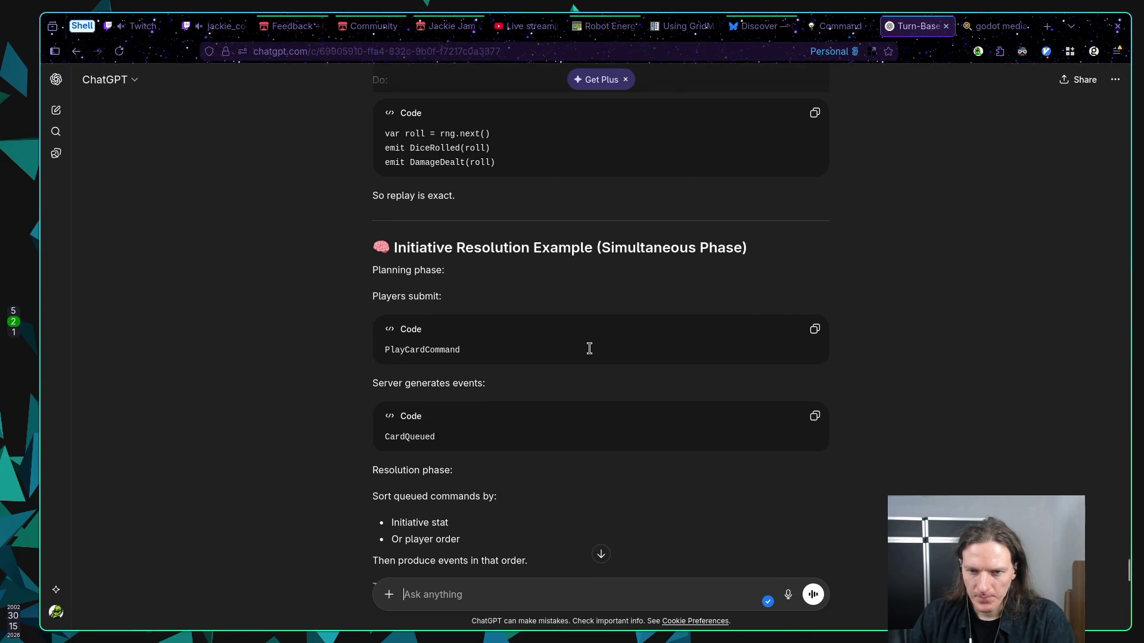
Scroll through concurrency control and the Fireball PlayCardCommand flow to 'Why This Is Perfect For You'
scroll(590, 350, down, 2)
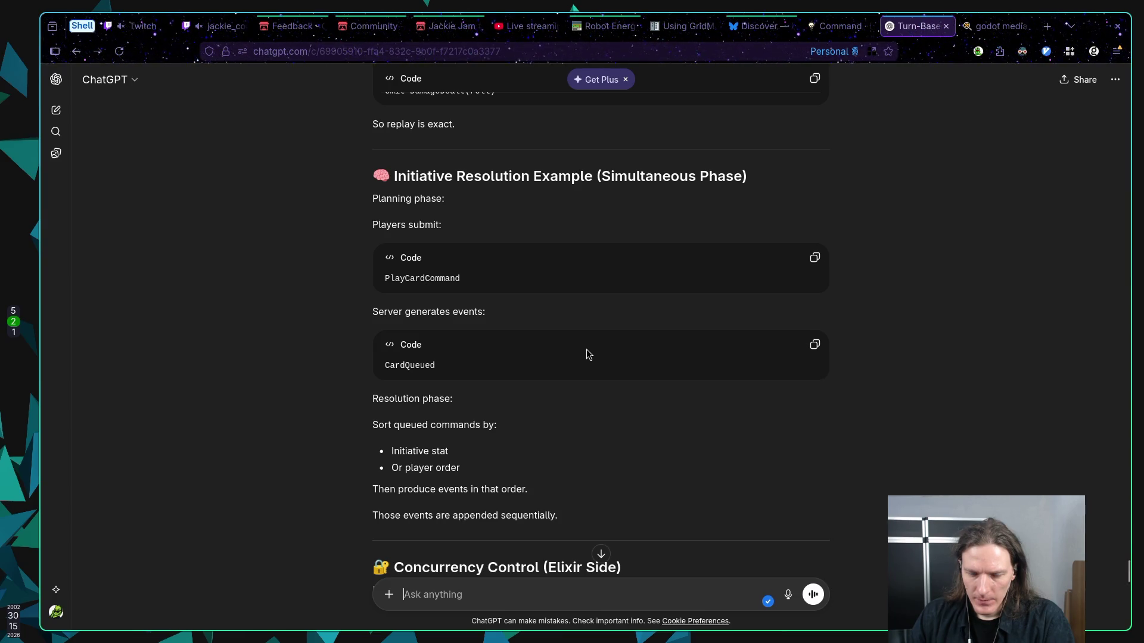
scroll(587, 355, down, 3)
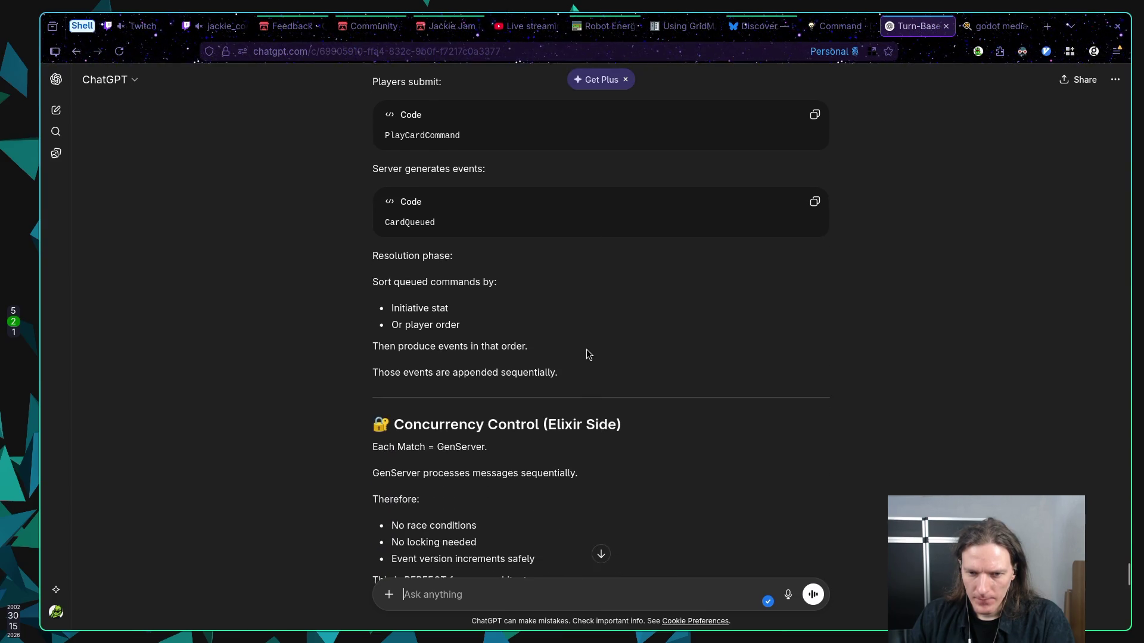
scroll(587, 351, down, 3)
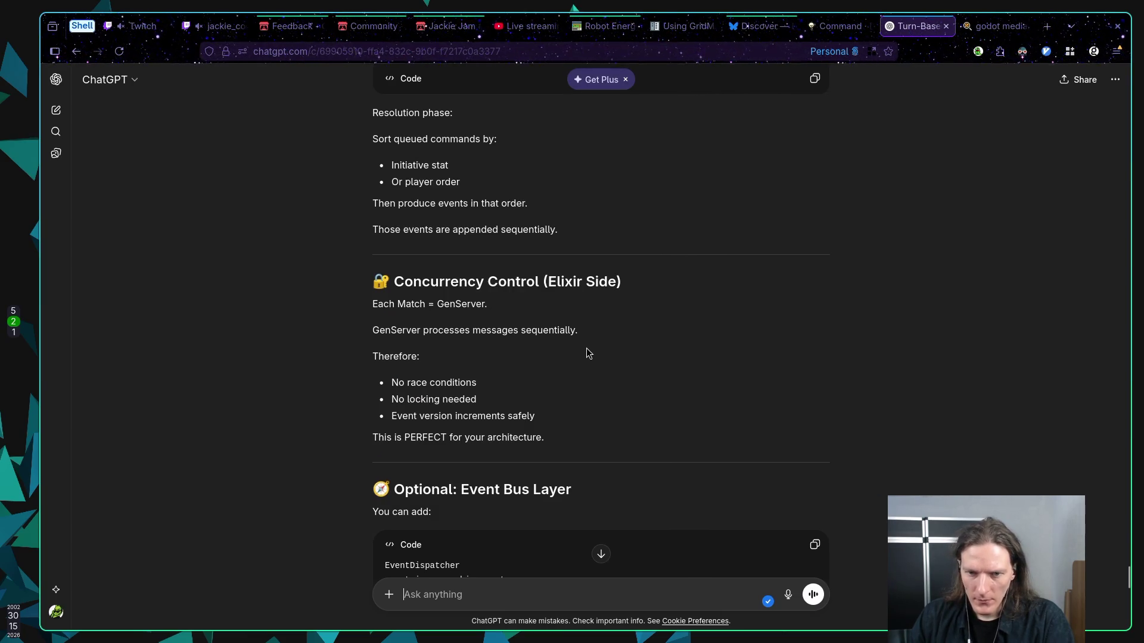
scroll(587, 353, down, 3)
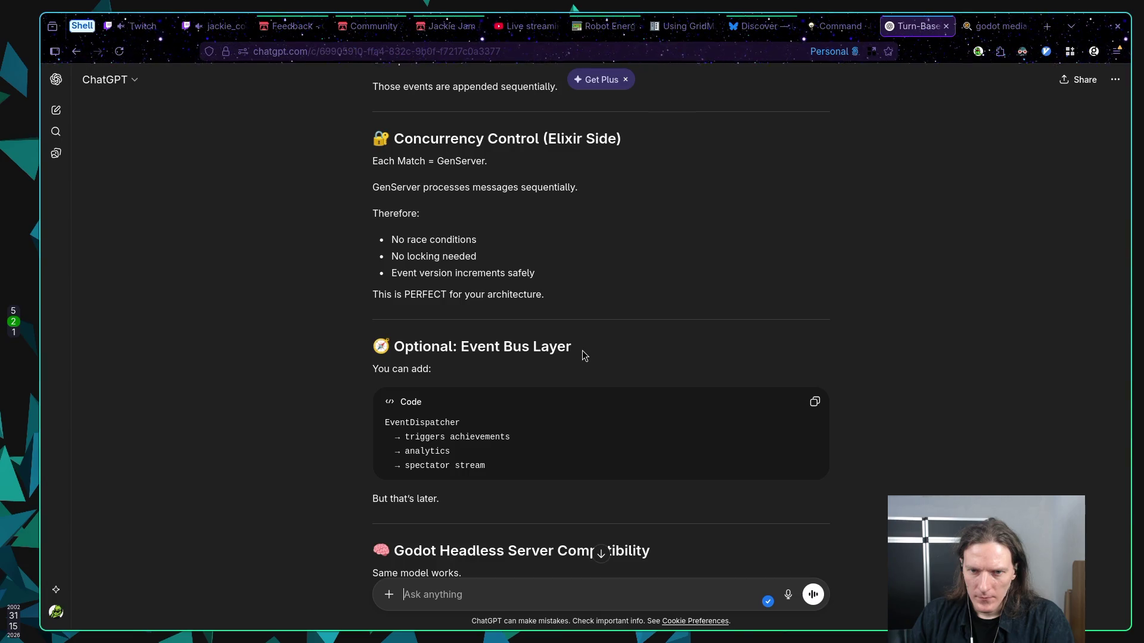
scroll(583, 356, down, 3)
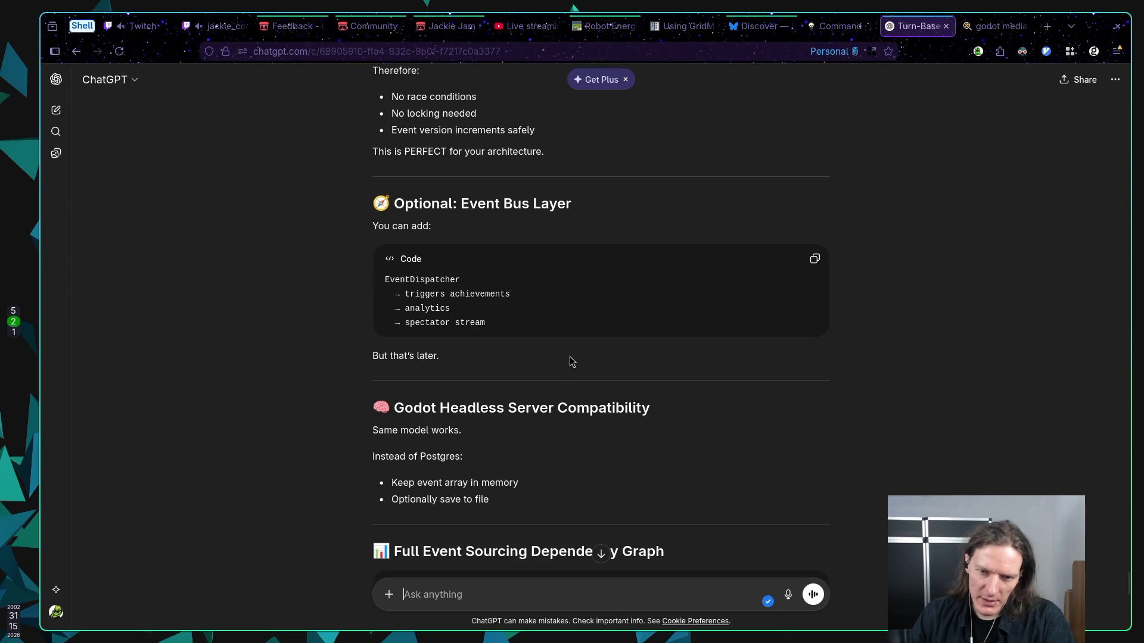
scroll(577, 365, down, 4)
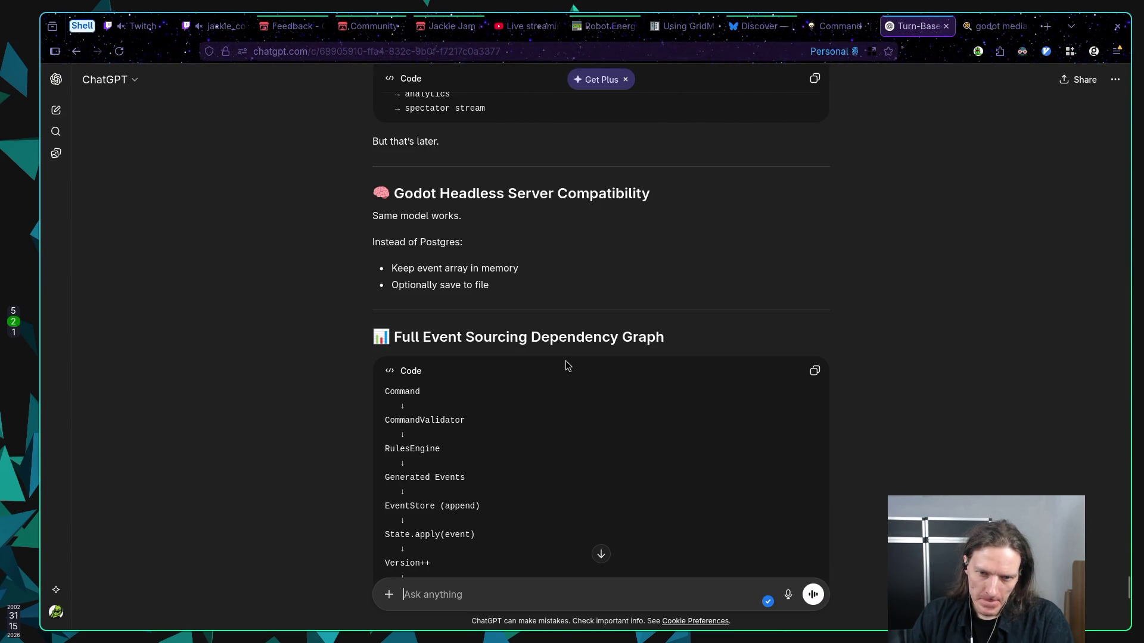
scroll(566, 361, down, 1)
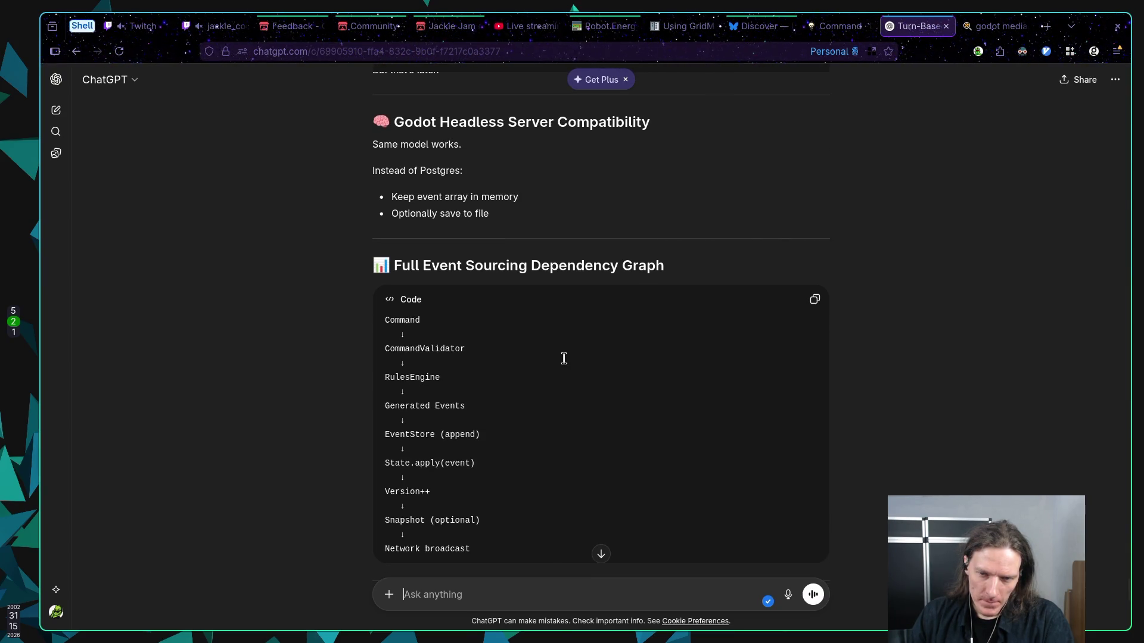
scroll(564, 358, down, 1)
scroll(564, 358, down, 1)
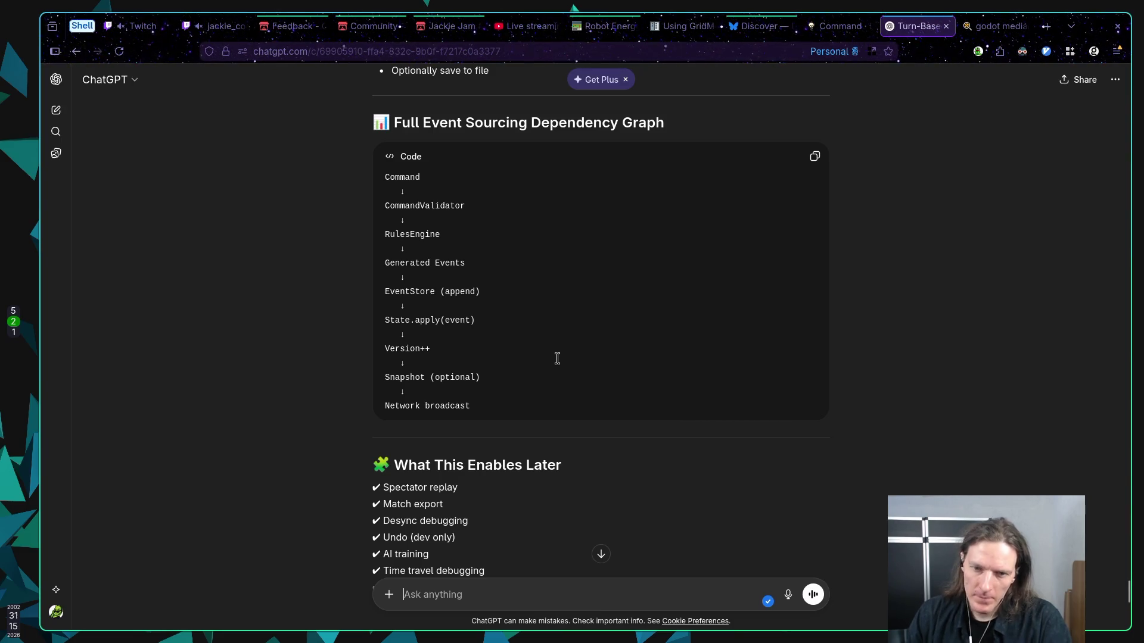
scroll(546, 378, down, 2)
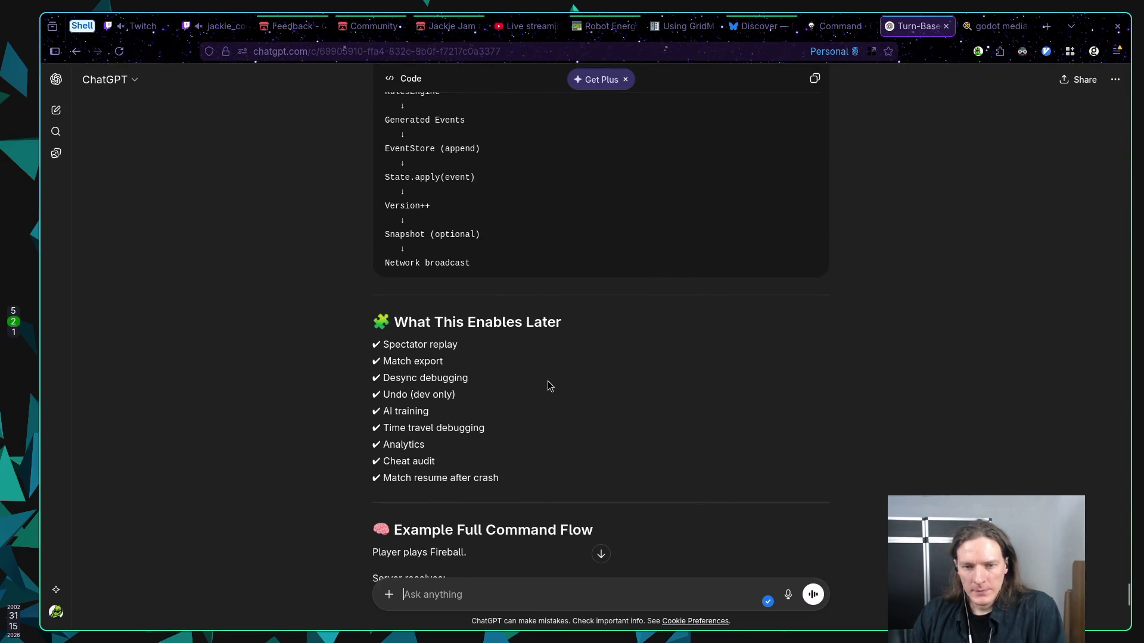
scroll(548, 381, down, 2)
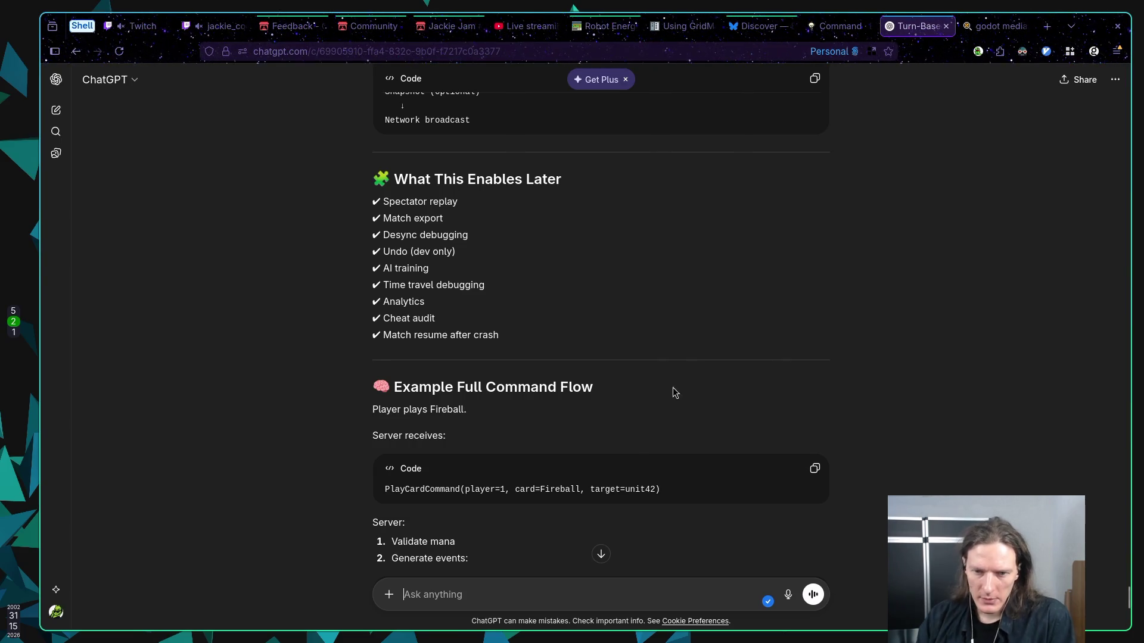
scroll(672, 394, down, 3)
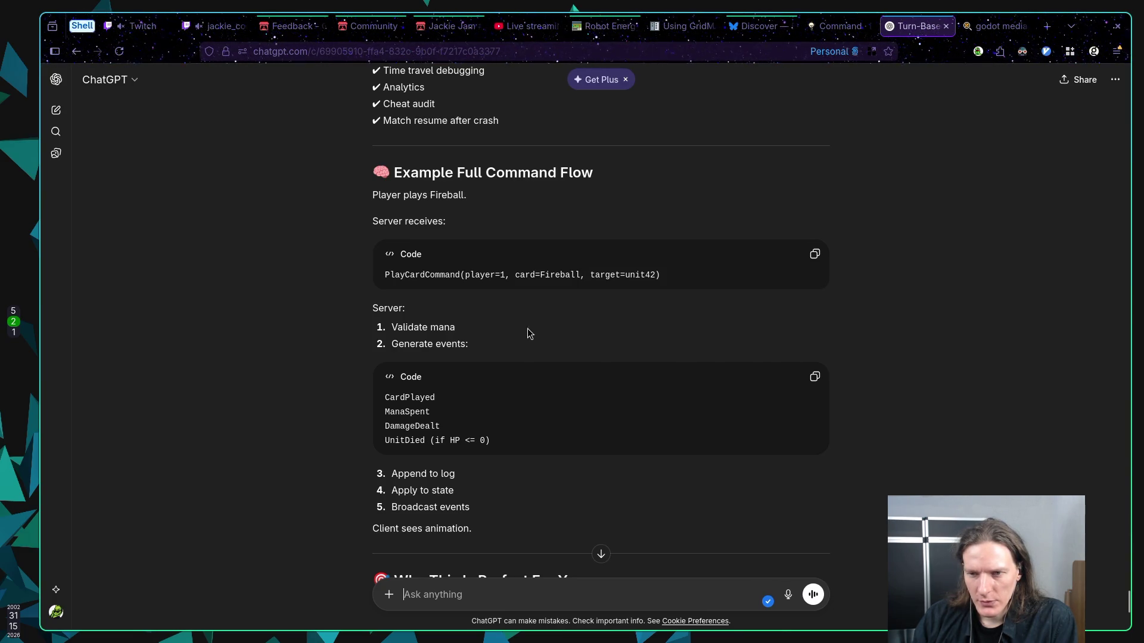
scroll(525, 321, down, 1)
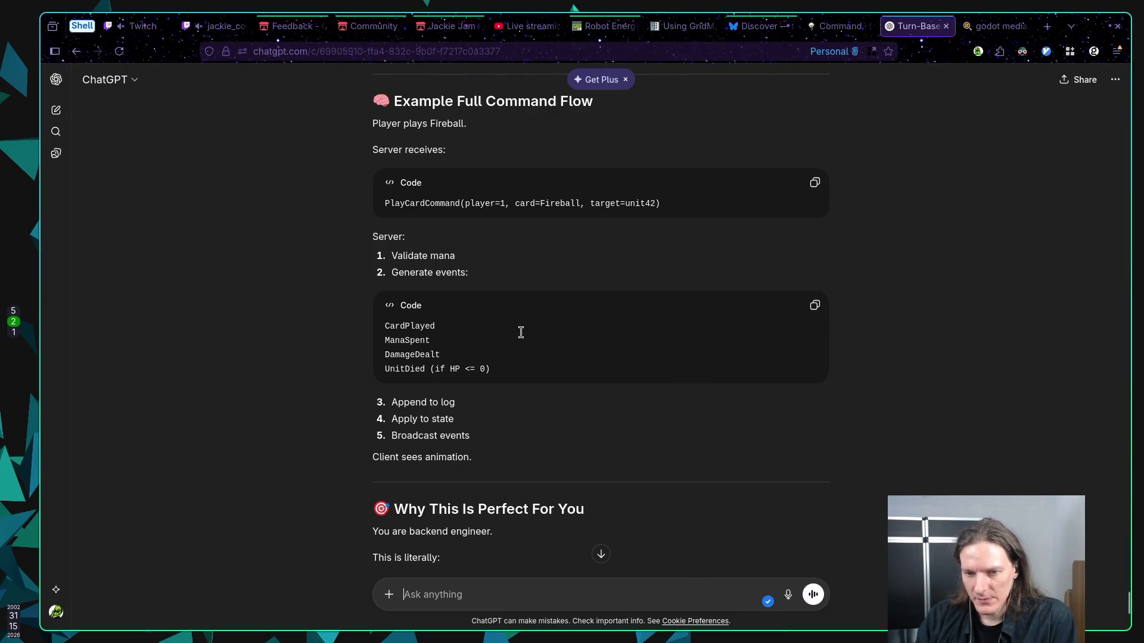
scroll(512, 334, down, 2)
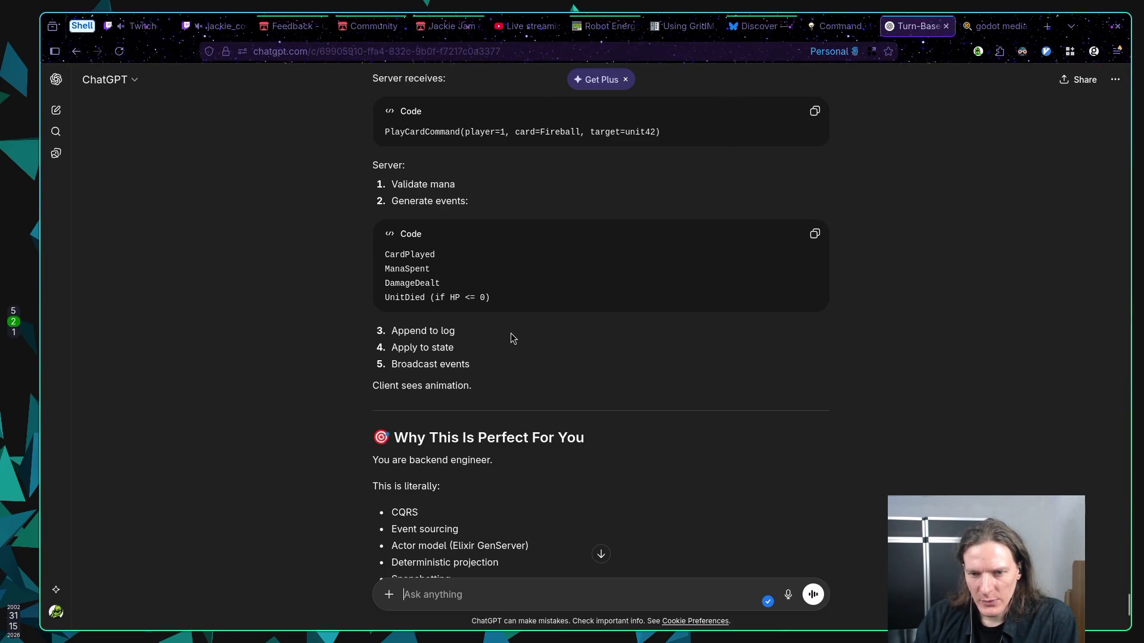
Read past Critical Mistakes To Avoid and the six-step Suggested Development Order to the follow-up offers
scroll(511, 338, down, 2)
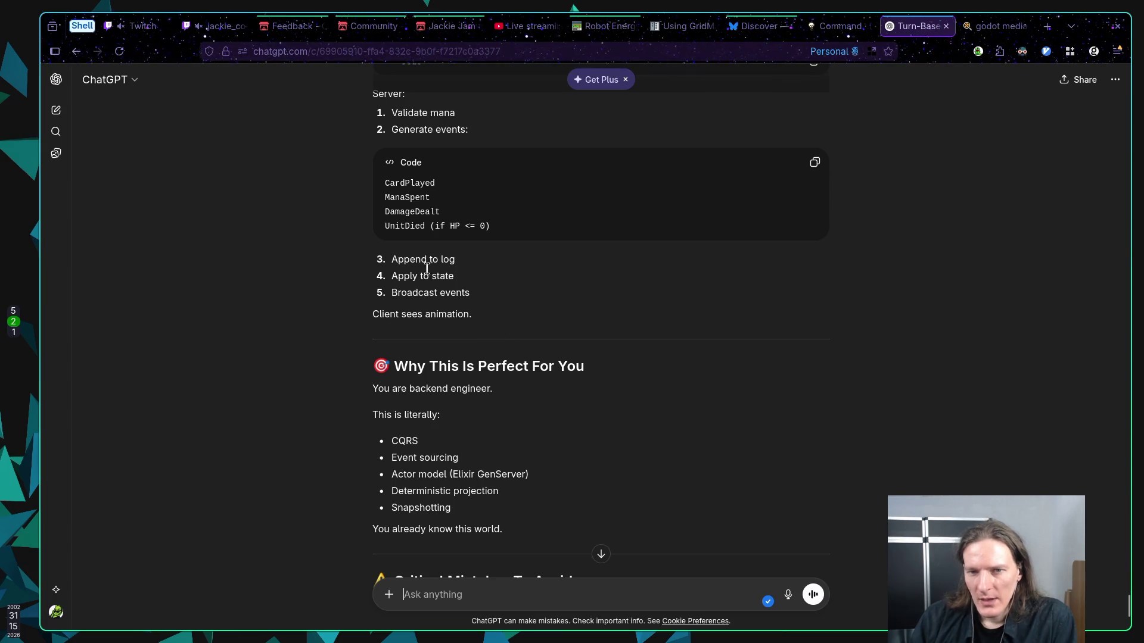
drag(395, 262, 466, 258)
click(498, 268)
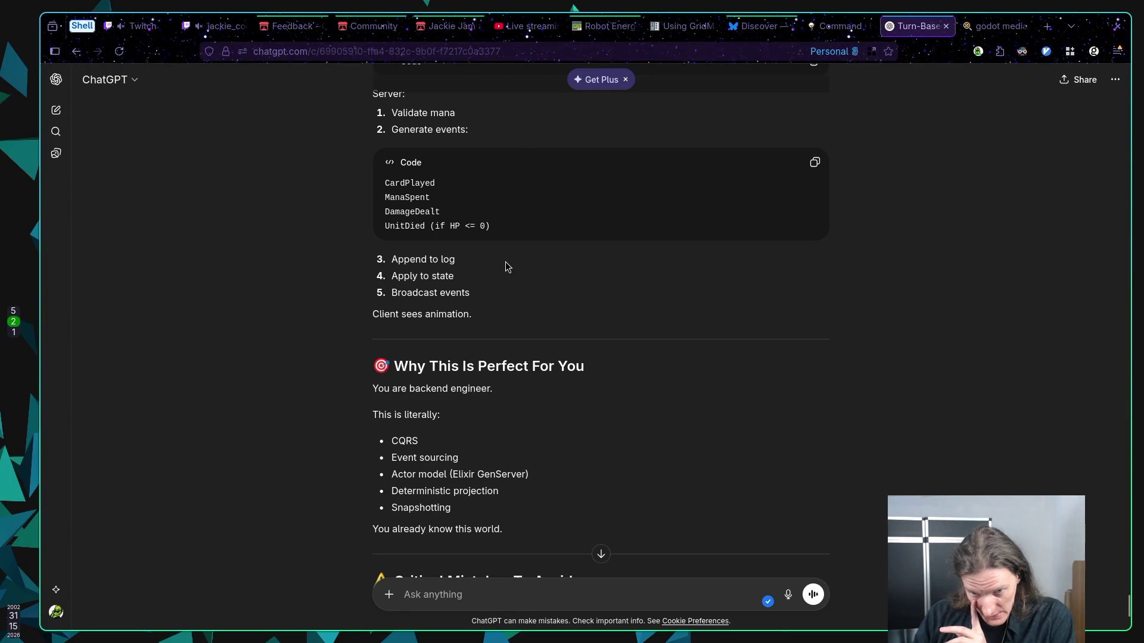
scroll(505, 263, down, 3)
scroll(570, 285, down, 2)
scroll(569, 282, down, 3)
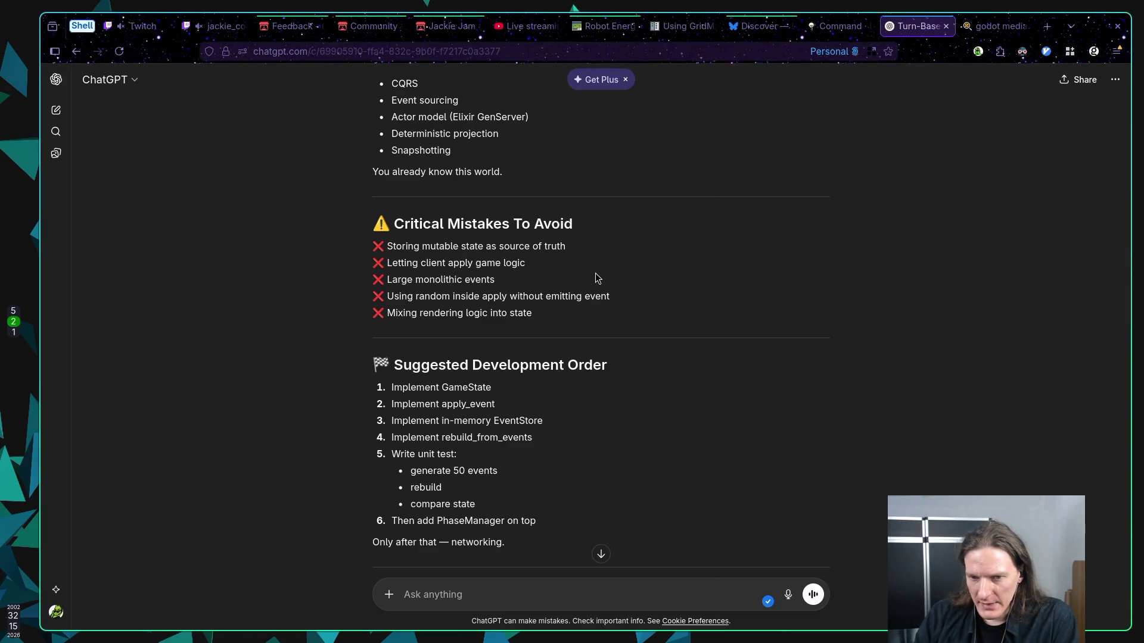
scroll(598, 277, down, 2)
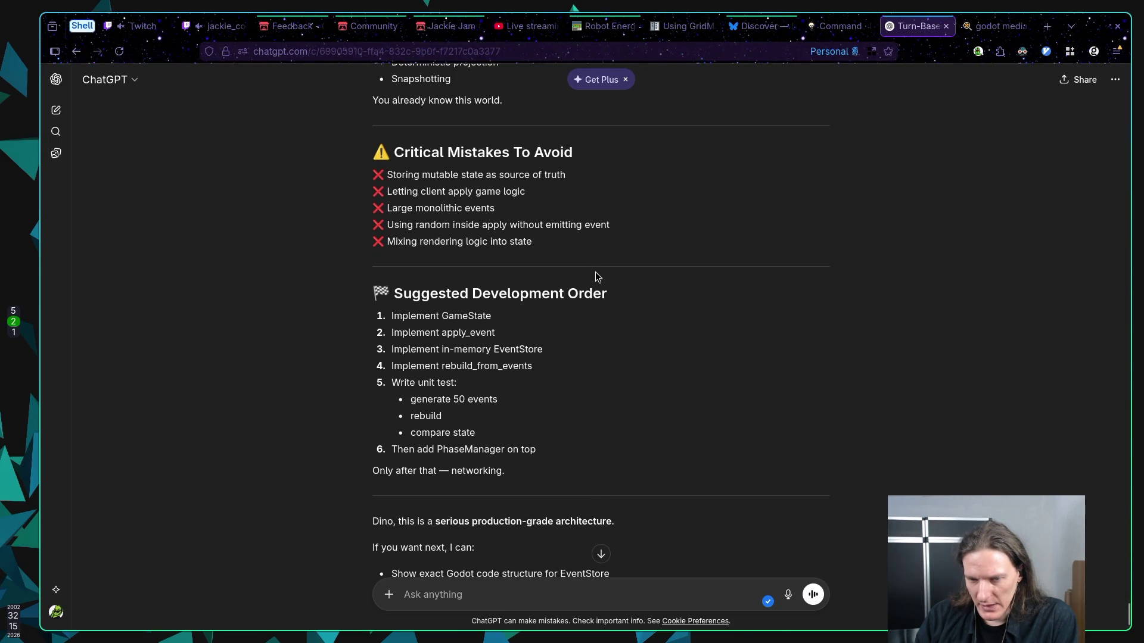
scroll(597, 277, down, 2)
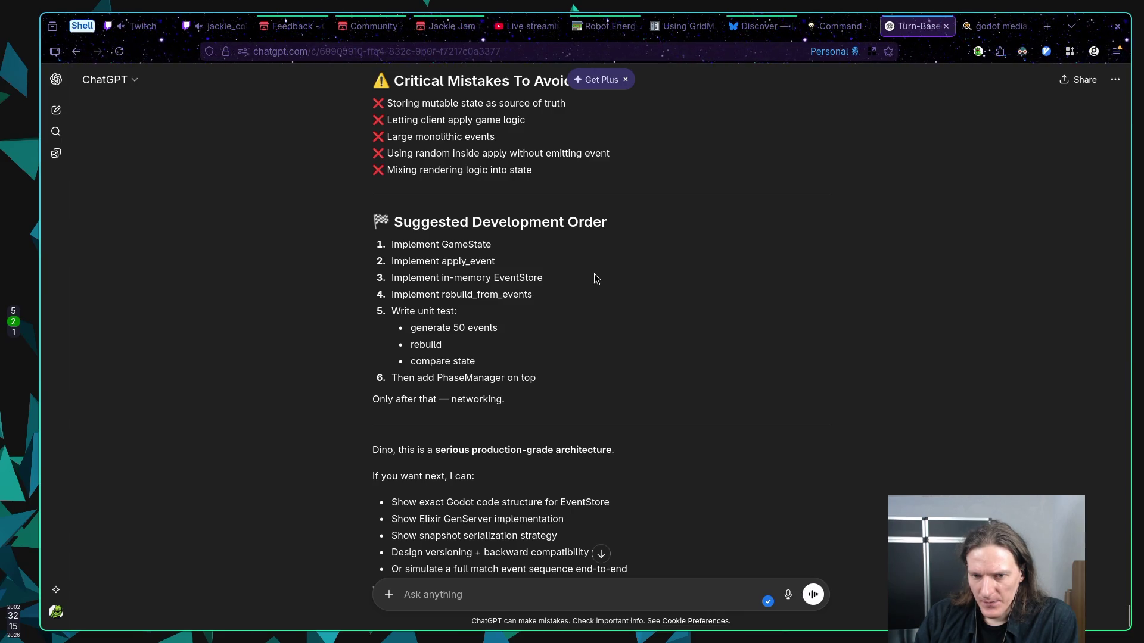
scroll(596, 276, down, 2)
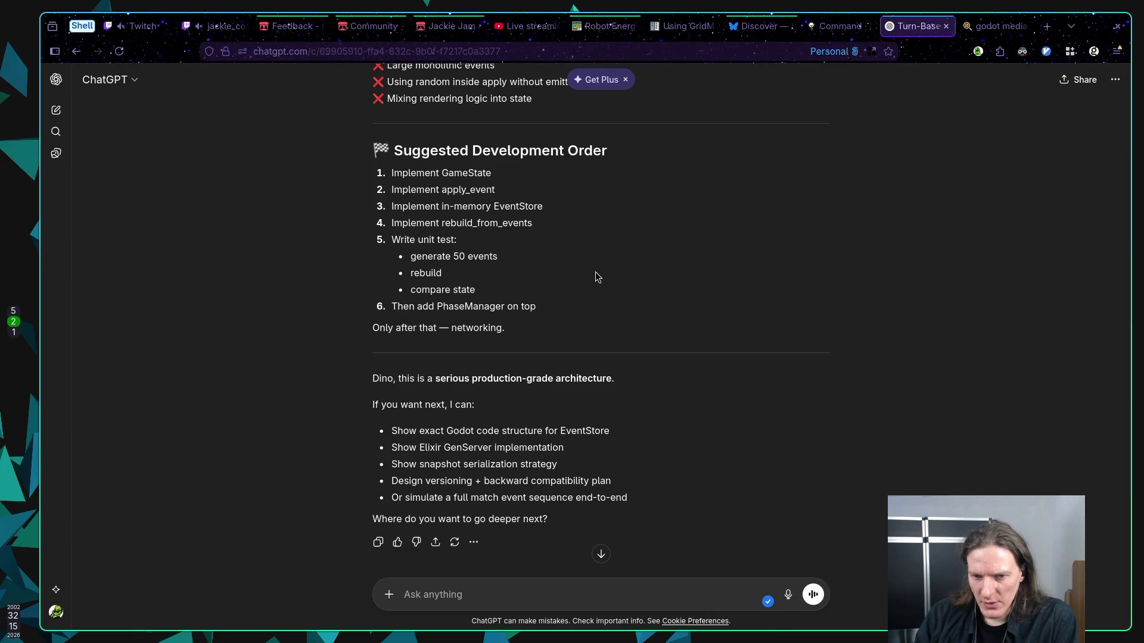
scroll(596, 276, down, 2)
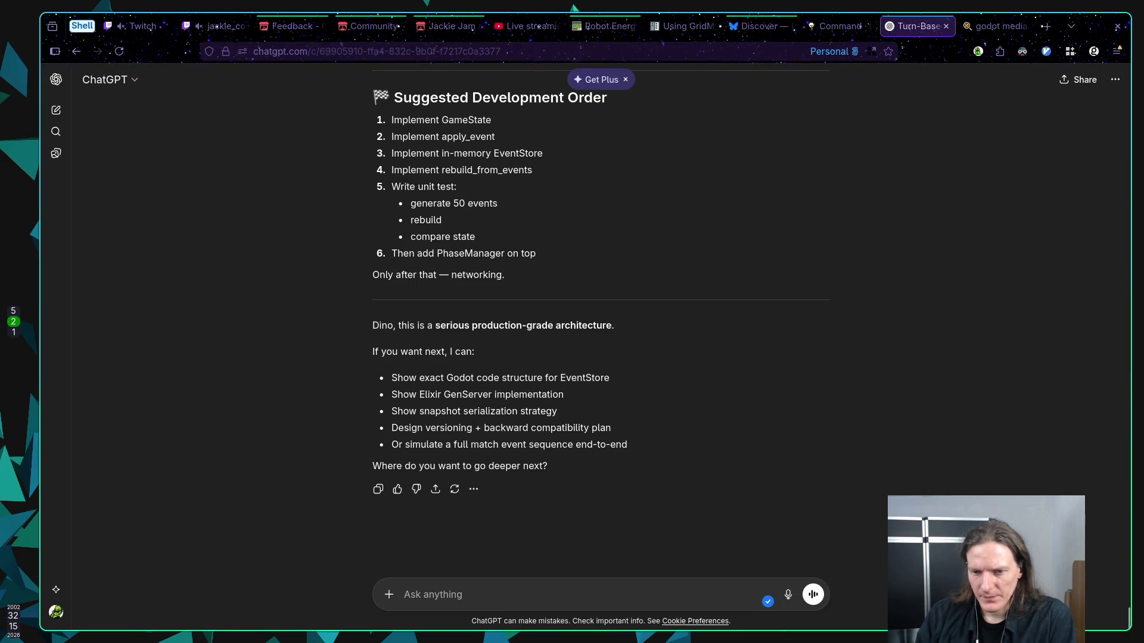
Send ChatGPT a request for a full GDD of everything, project structure, and development tasks
click(511, 595)
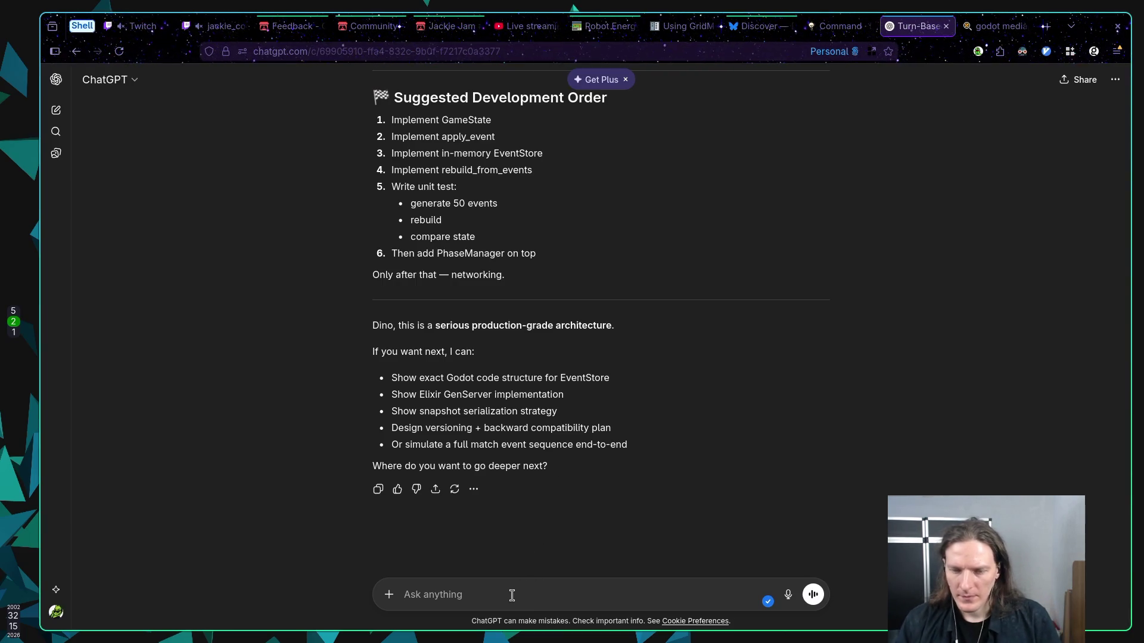
text(Ple)
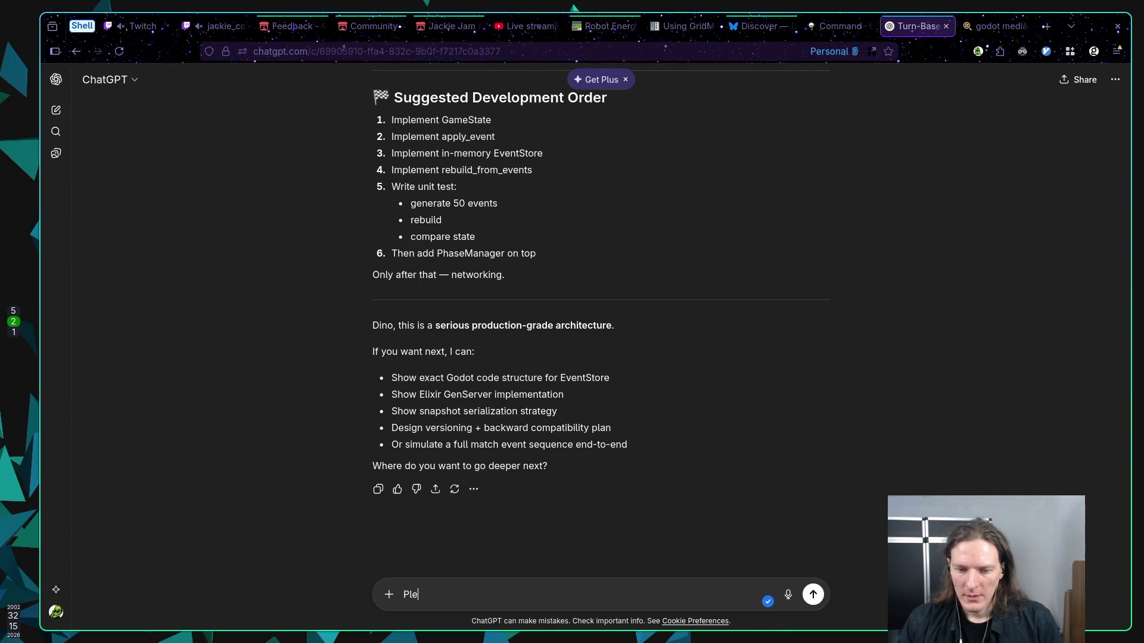
text(ase generate me full )
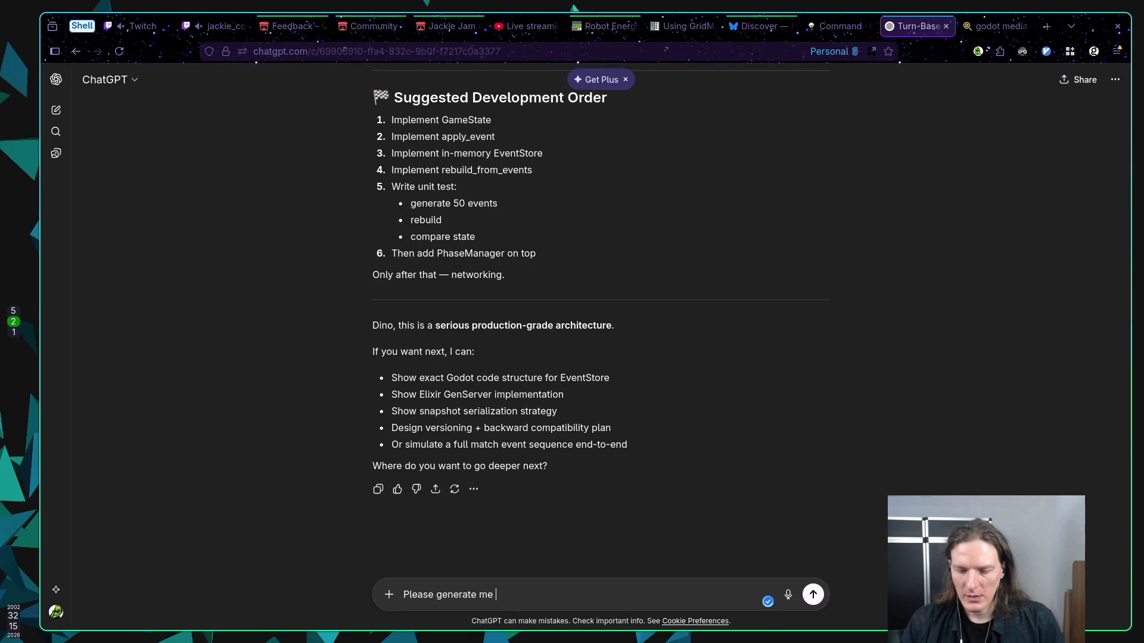
text(GDD )
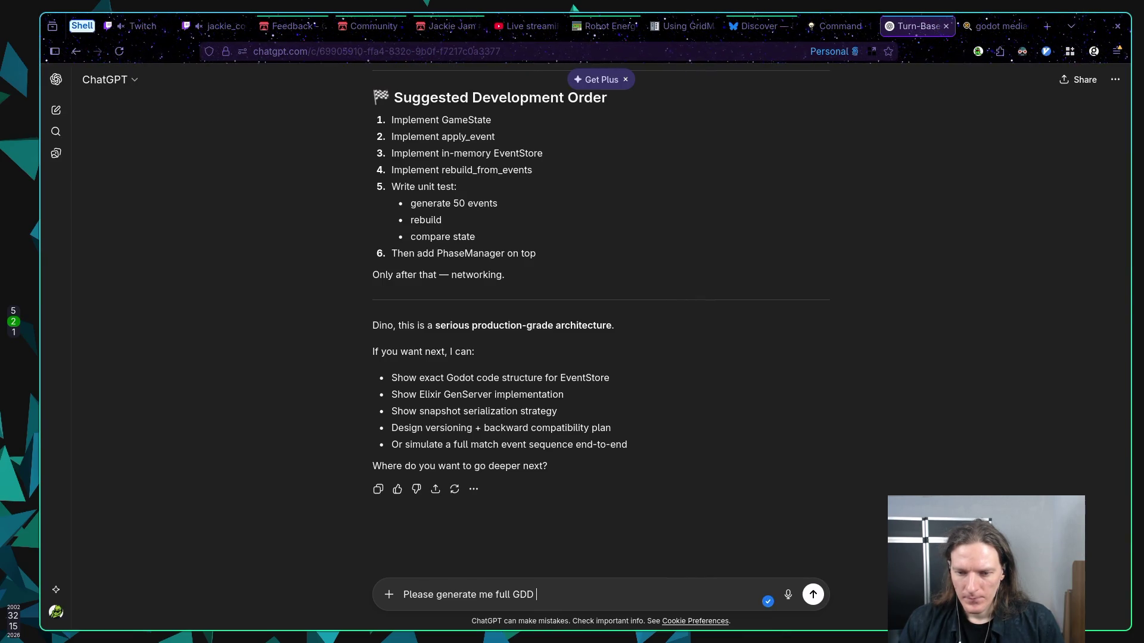
text(and )
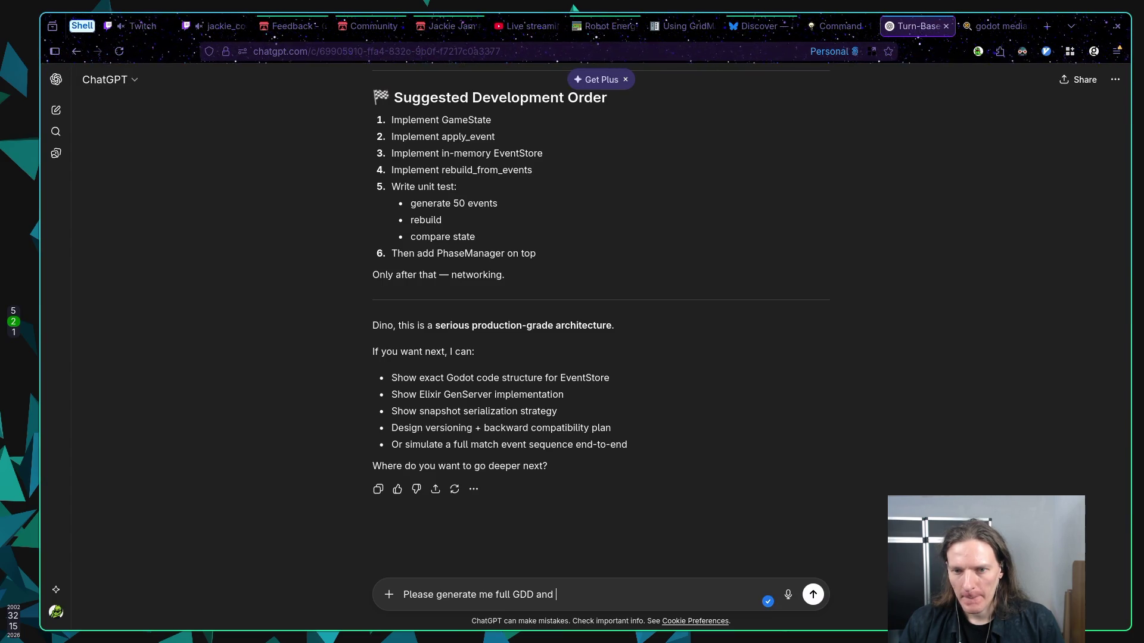
text(tasks to)
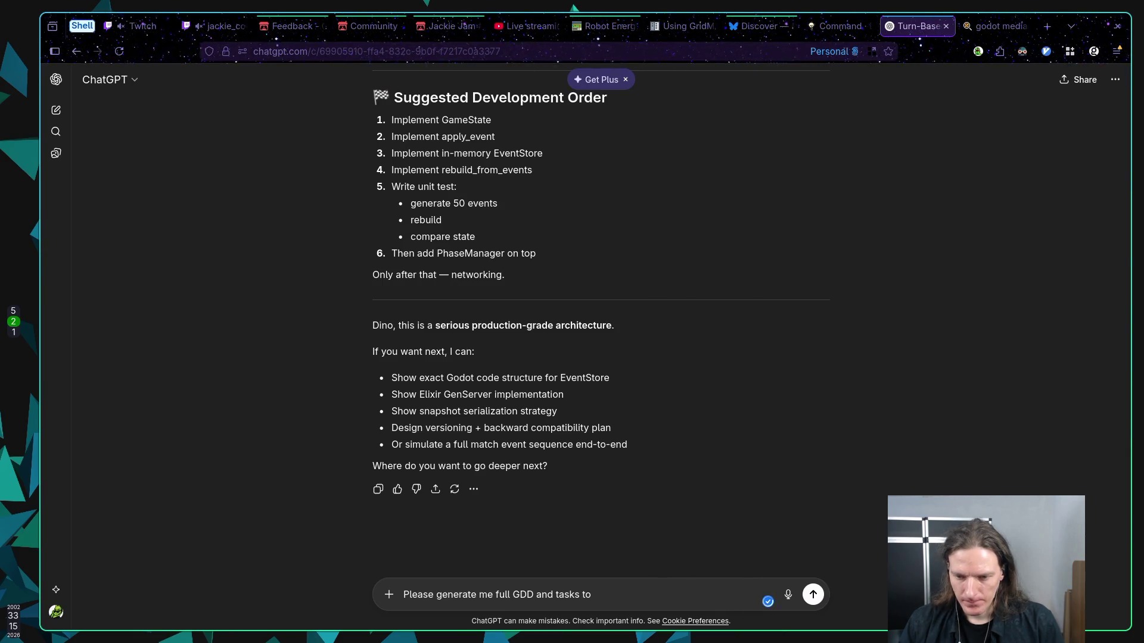
key(ctrl+BackSpace)
key(ctrl+BackSpace)
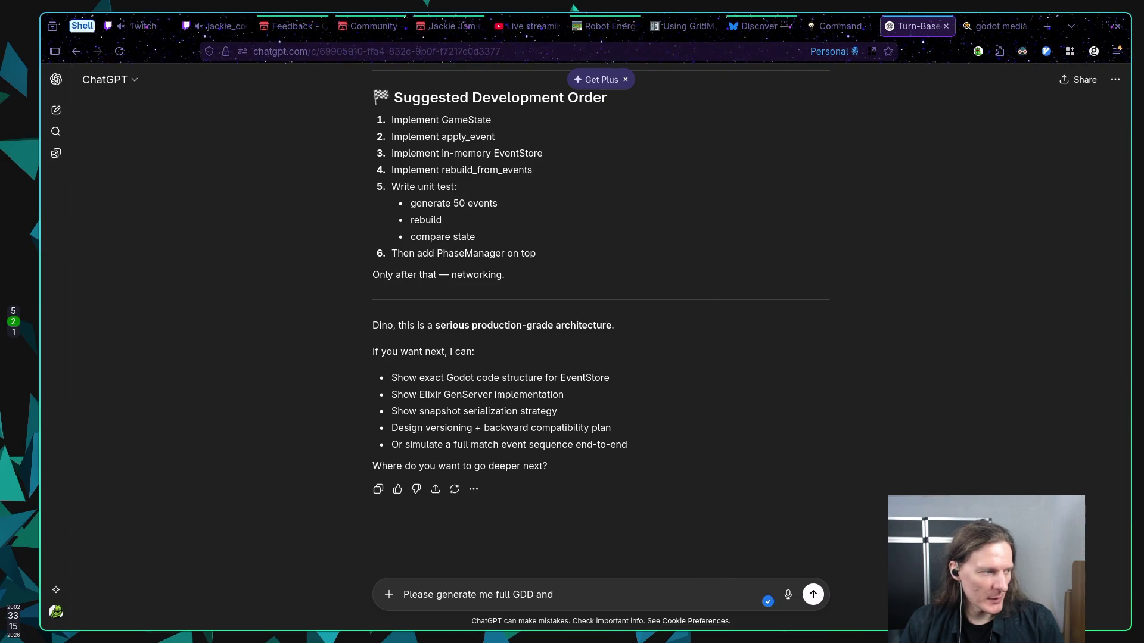
text( tasks to follow if everyth)
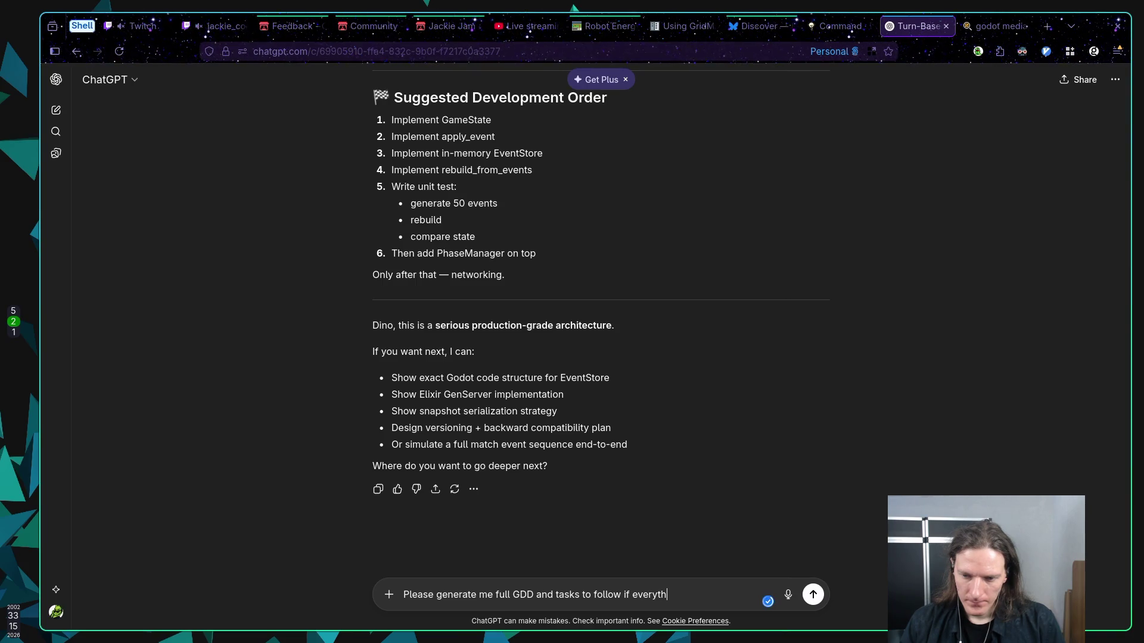
key(BackSpace)
key(BackSpace)
key(BackSpace)
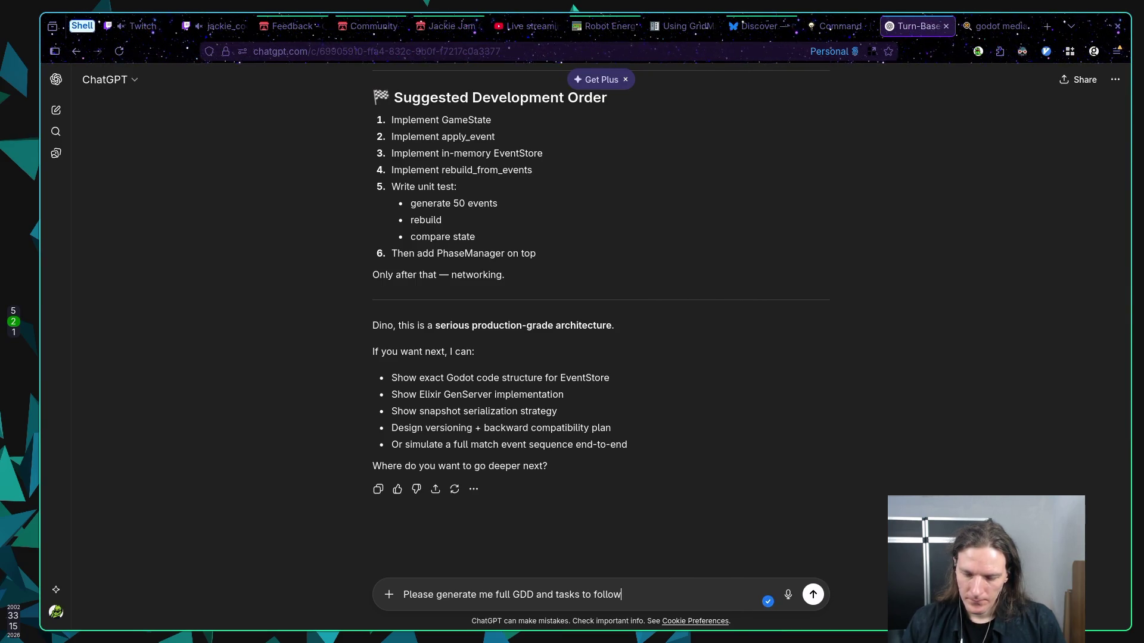
text(develop)
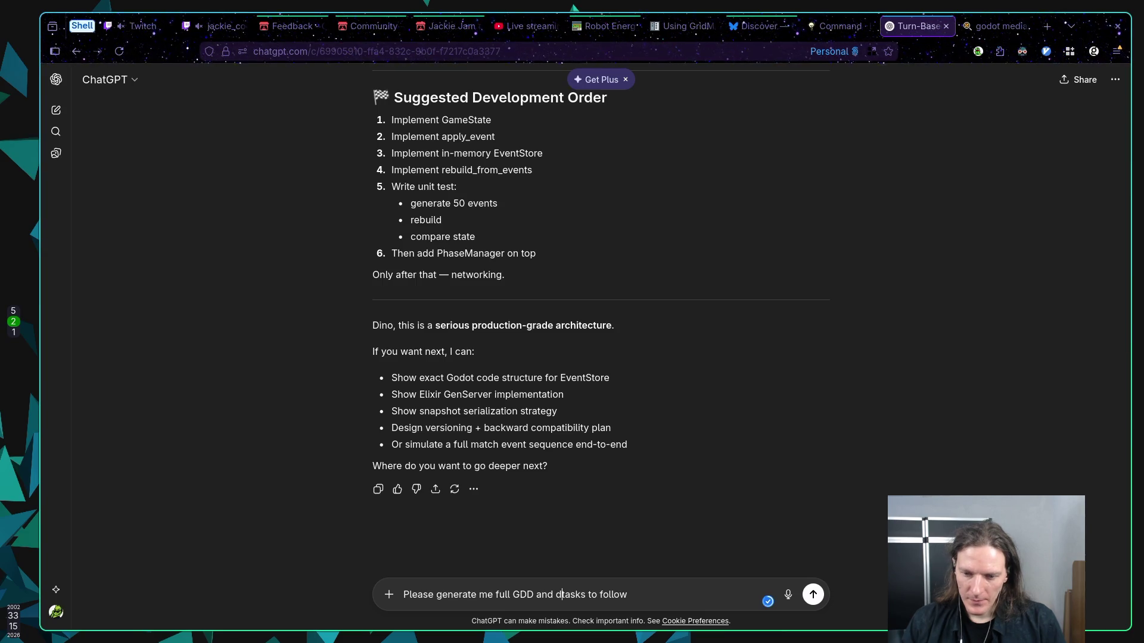
text(ment)
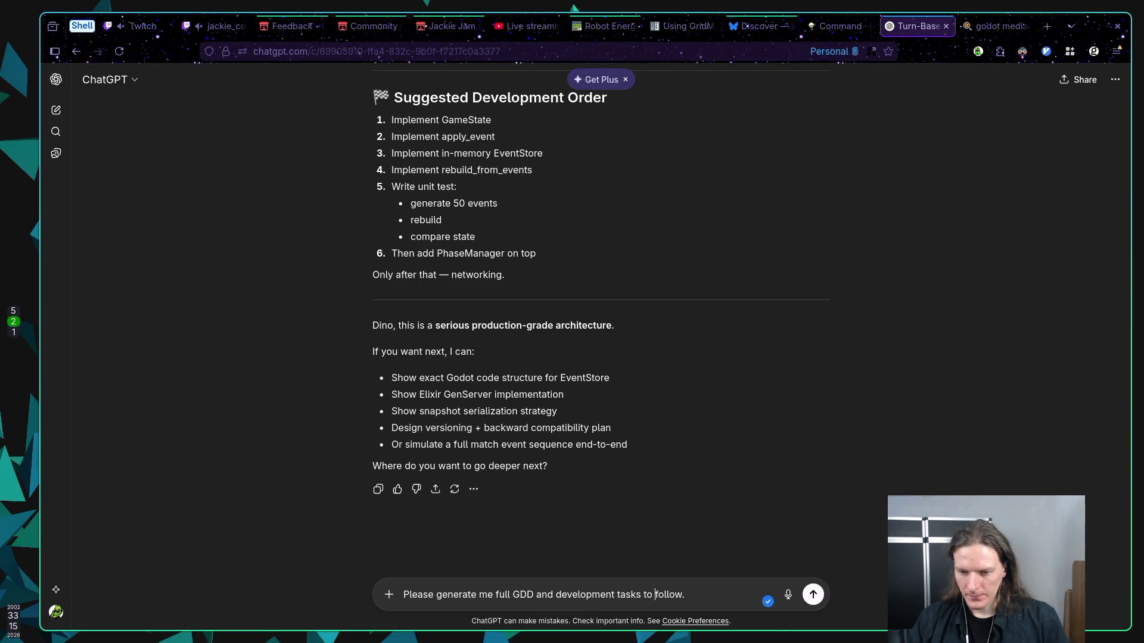
text(of e)
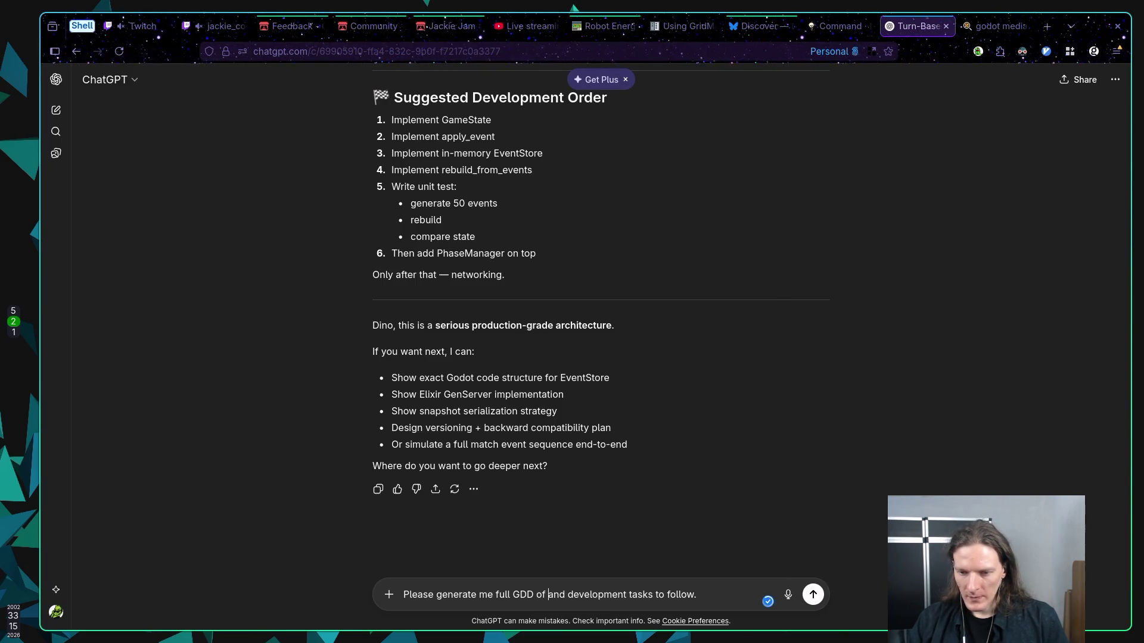
text(verything and )
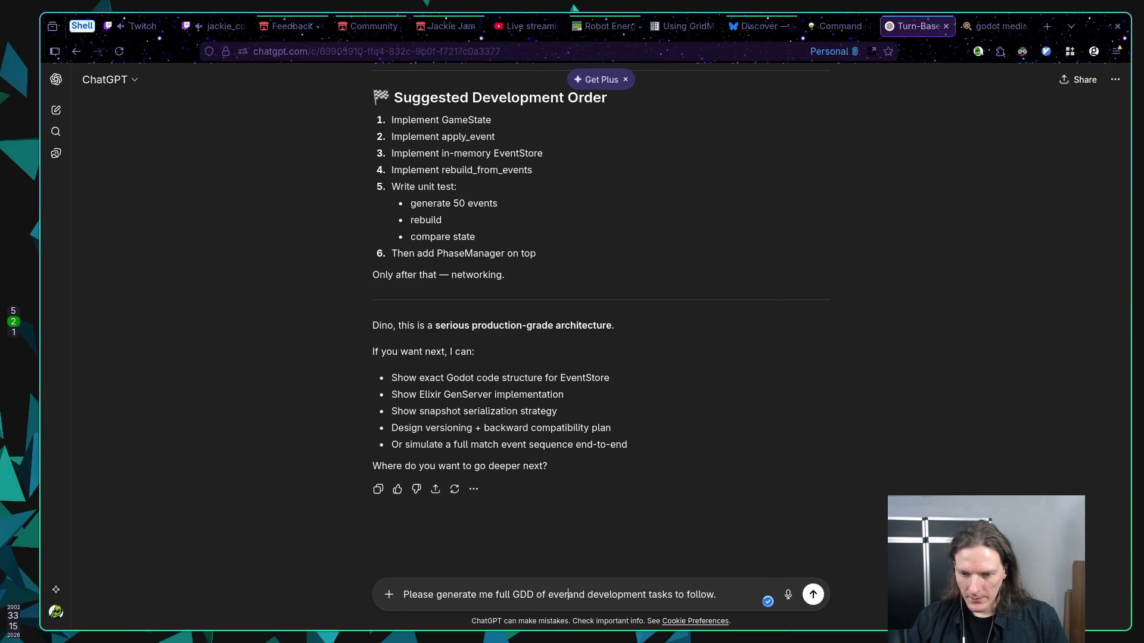
text(how the )
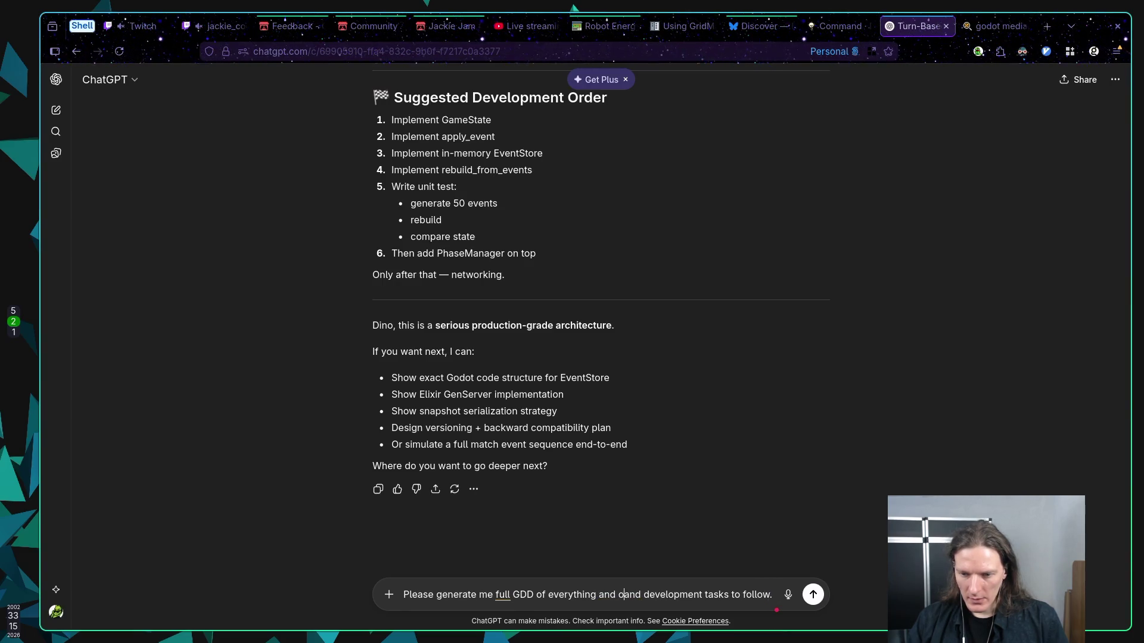
text(projects )
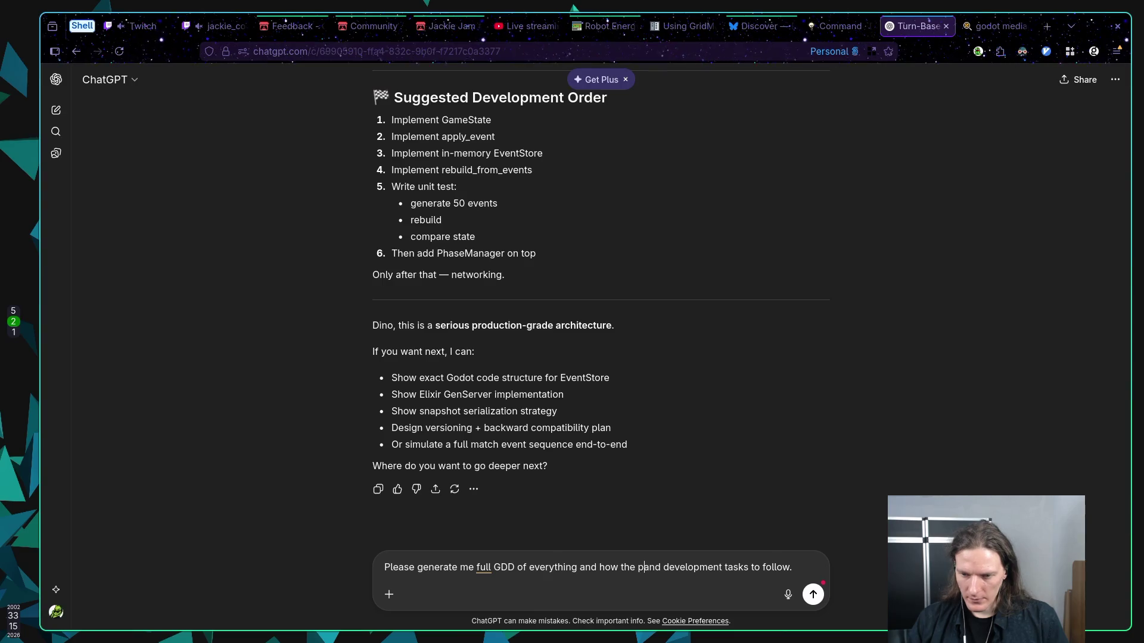
text(should be)
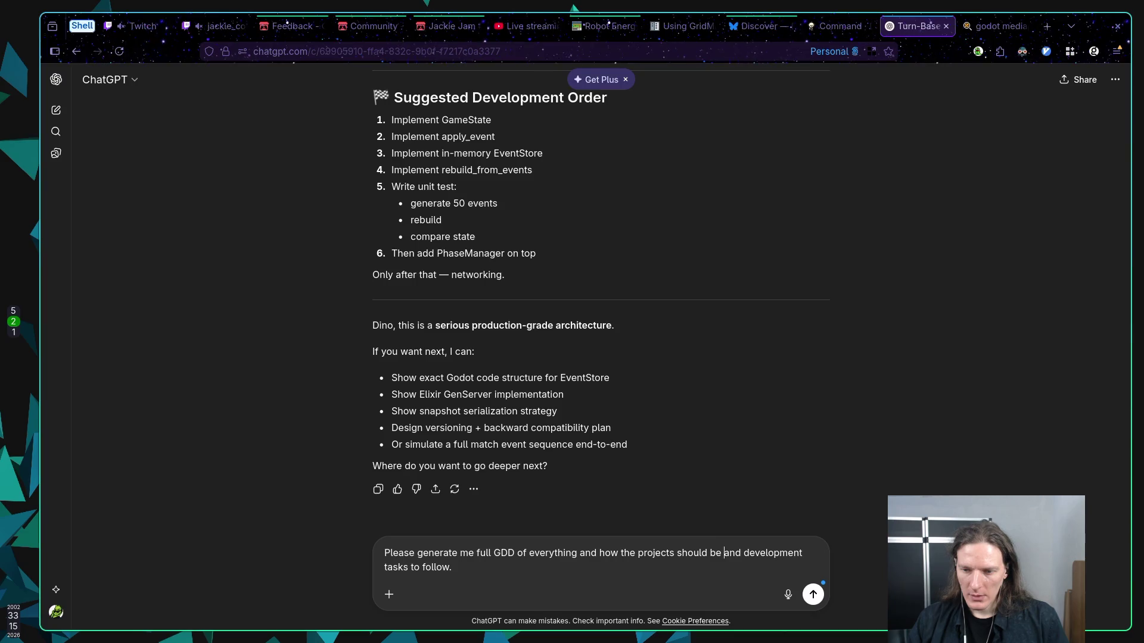
key(Return)
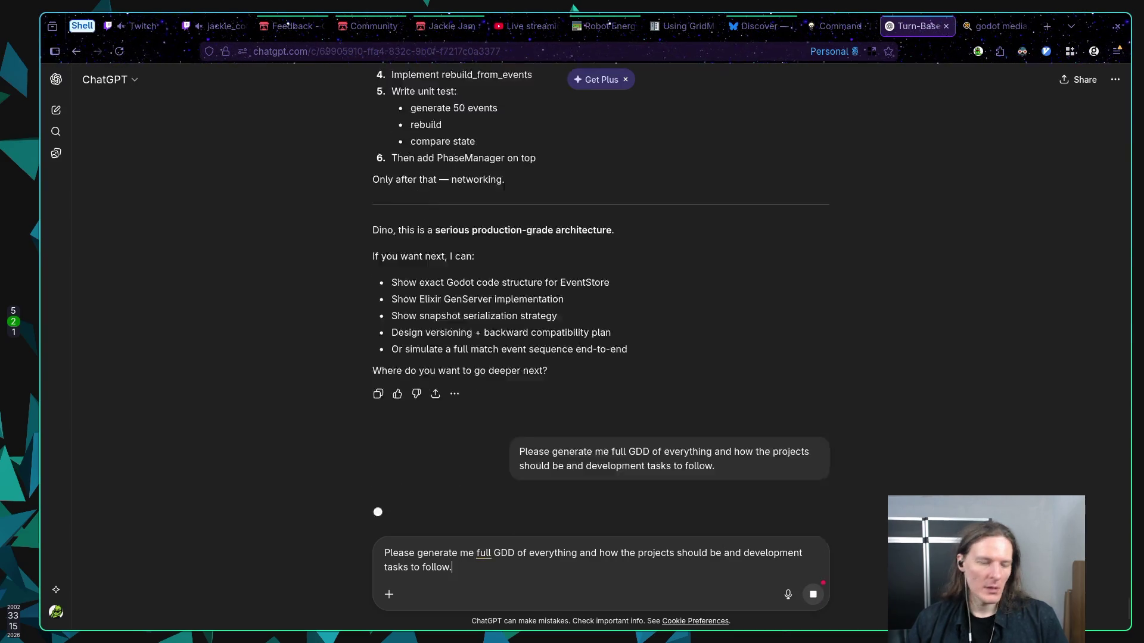
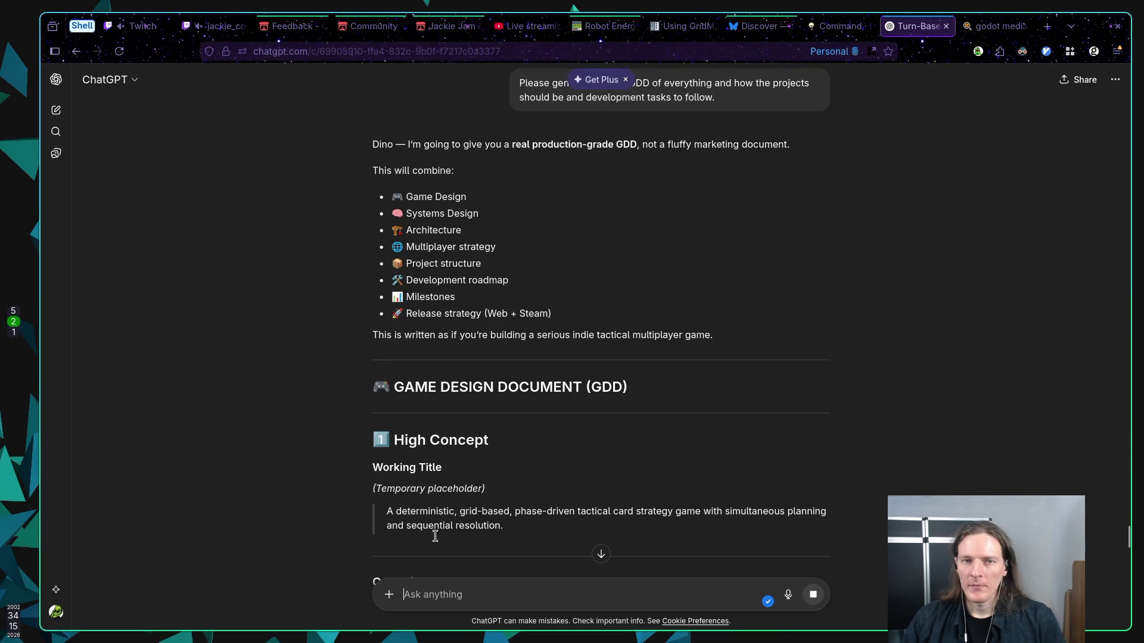
Look over the jackie_codes Twitch channel page, then move on to the Jackie Jam #3 itch.io page
click(202, 27)
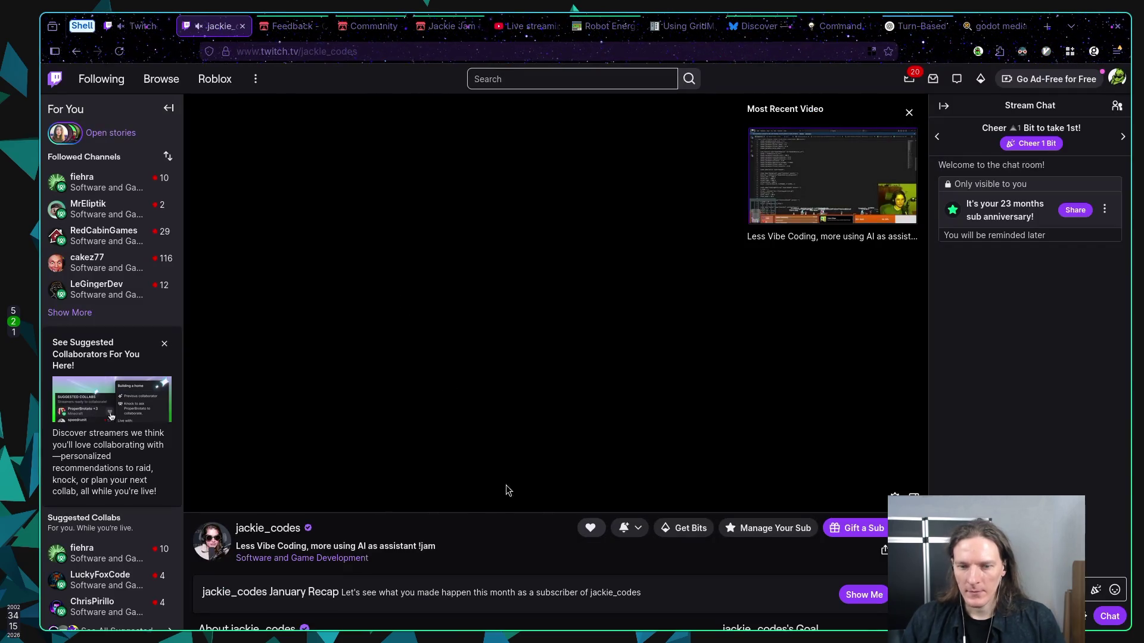
scroll(473, 548, down, 7)
scroll(484, 554, up, 7)
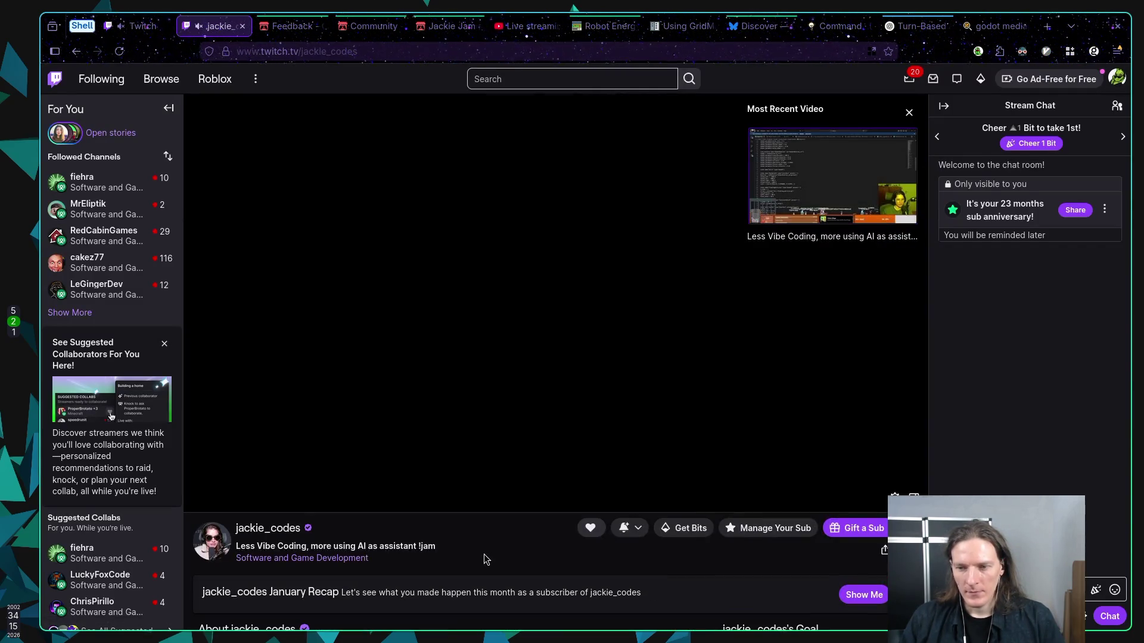
click(448, 26)
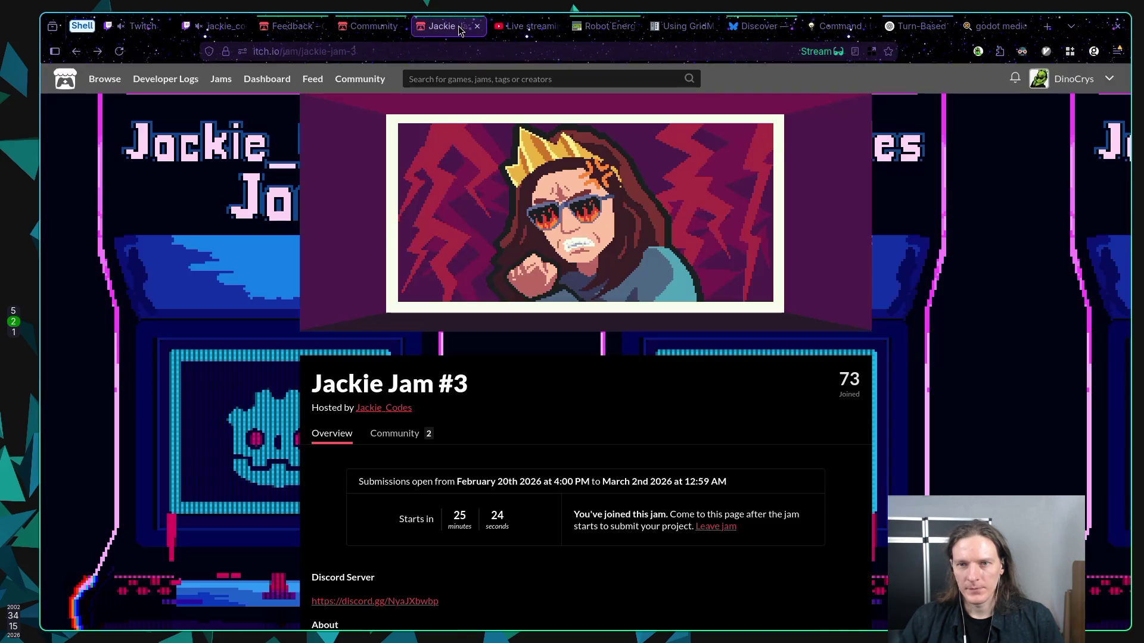
Reload the Jackie Jam #3 page so it shows 74 joined, then return to Stream Manager
key(F5)
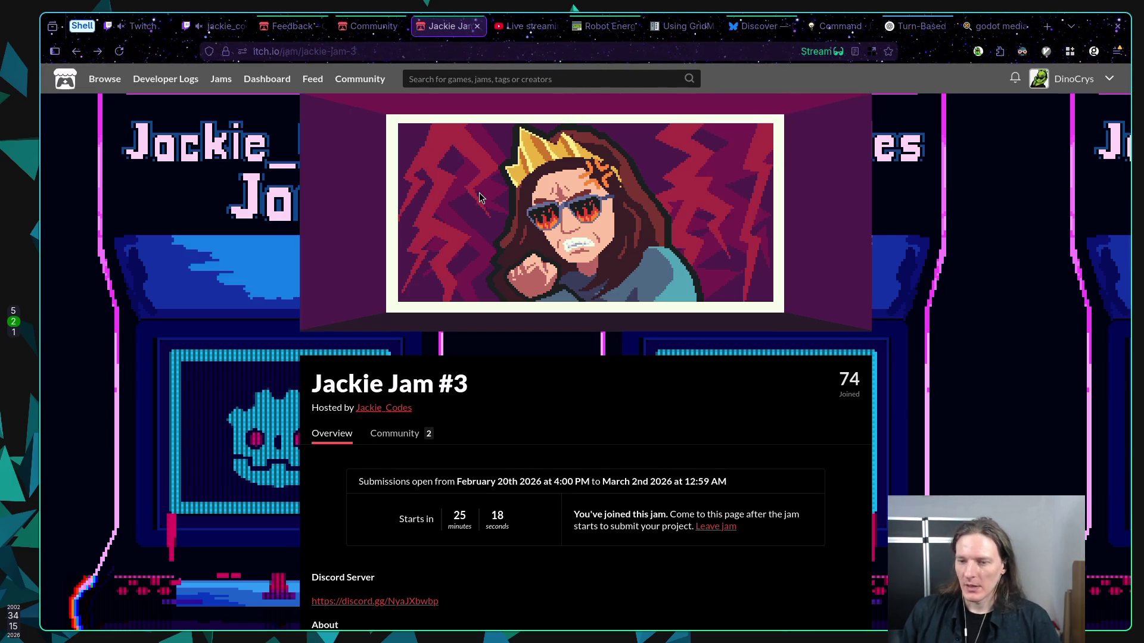
key(ctrl+1)
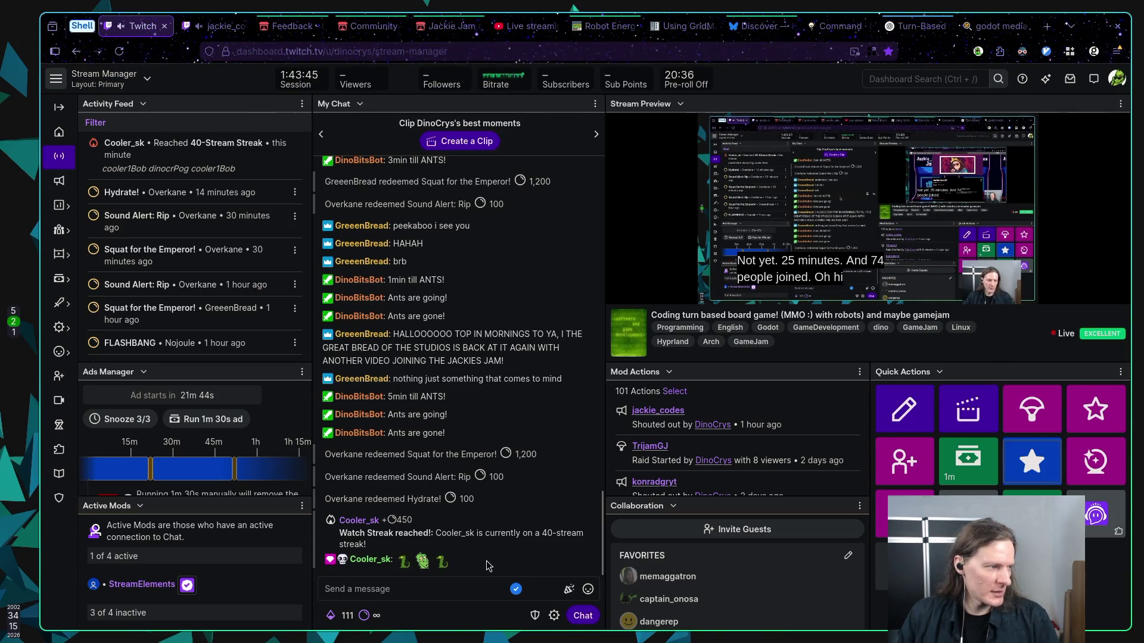
drag(474, 572, 516, 546)
click(515, 545)
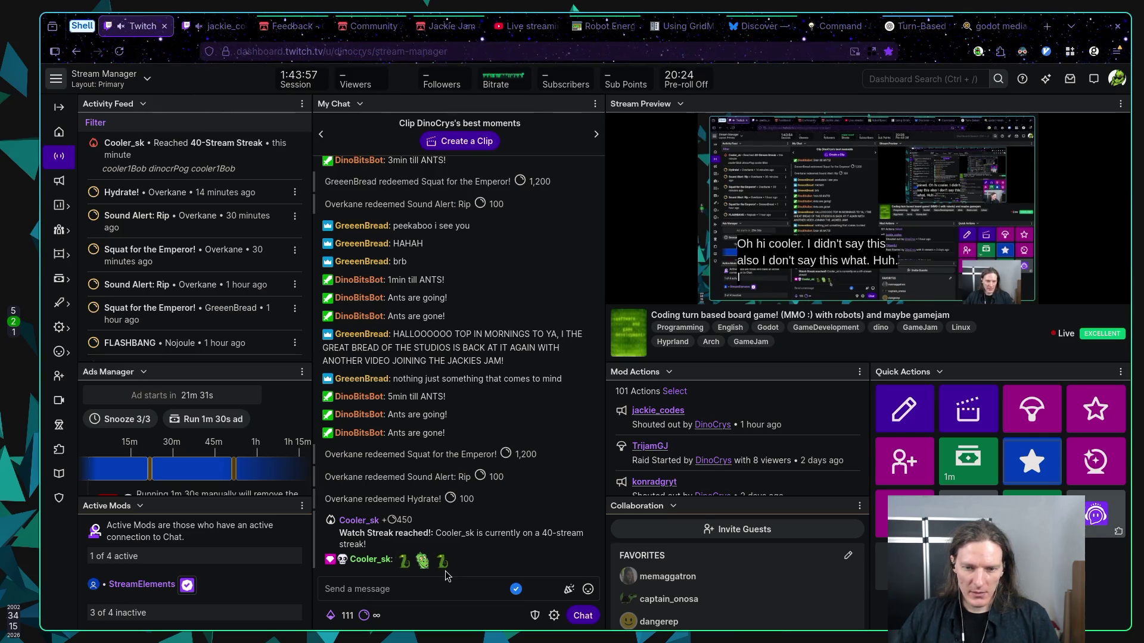
drag(449, 563, 323, 524)
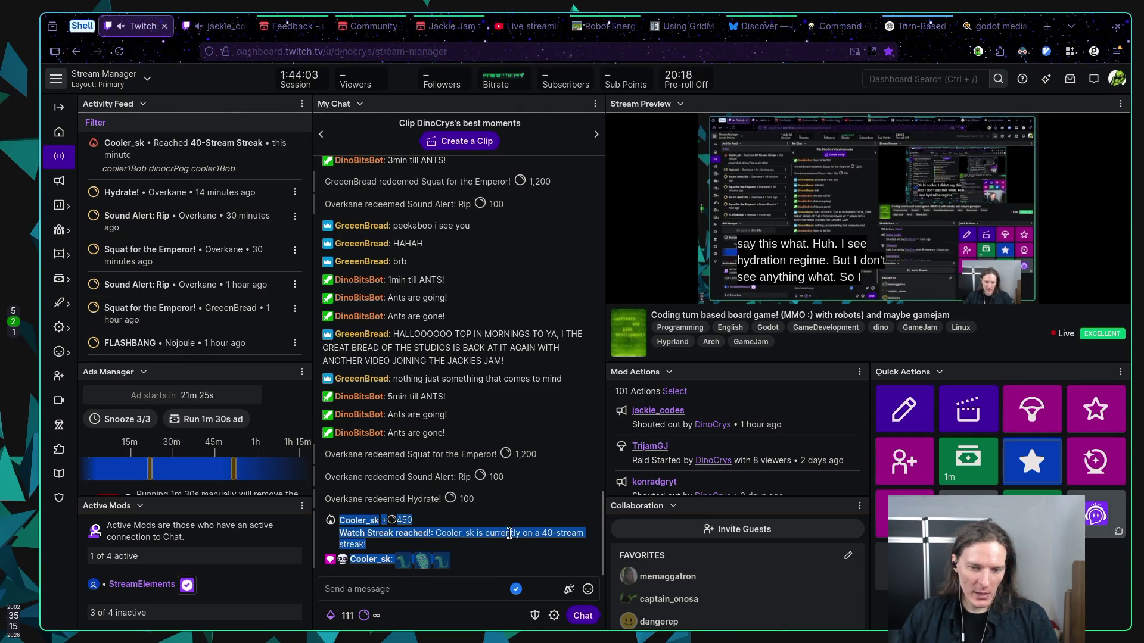
click(508, 532)
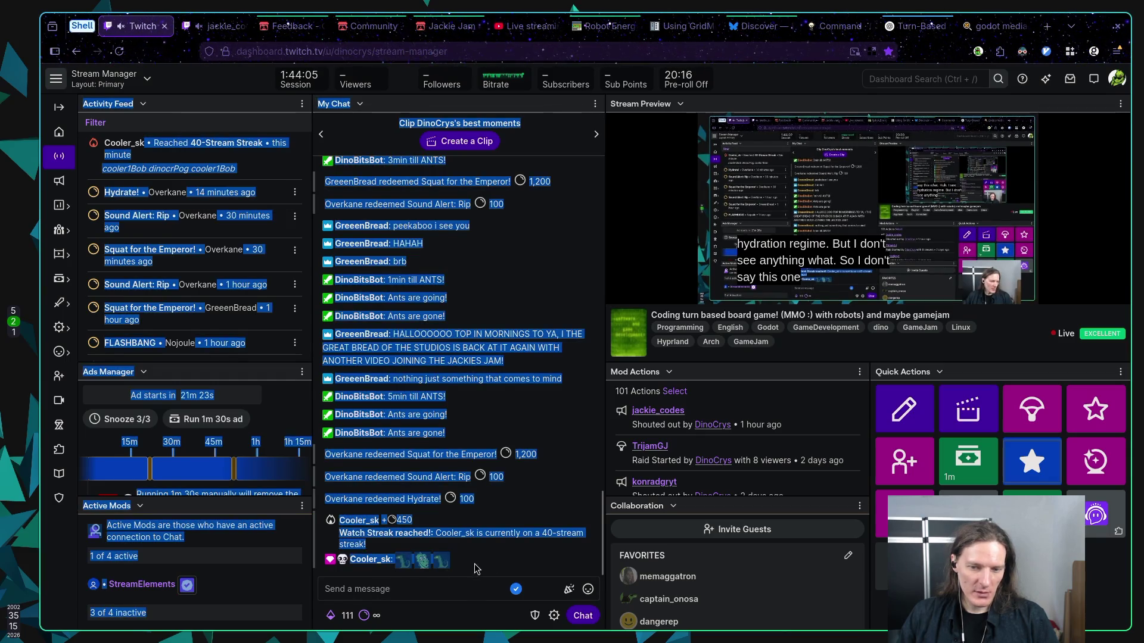
click(493, 563)
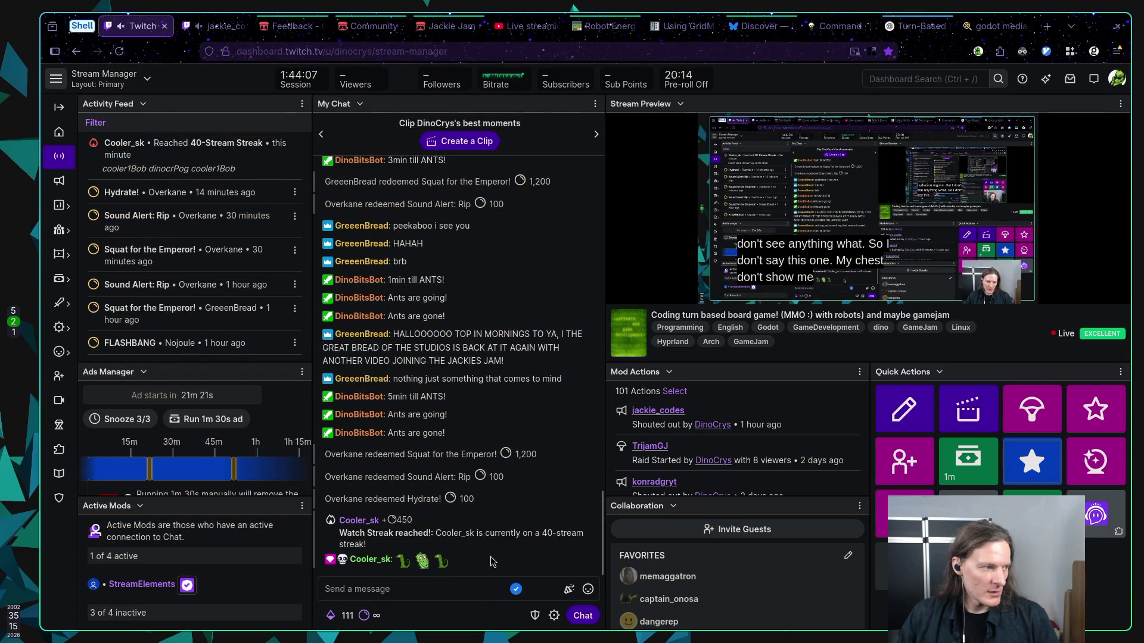
click(451, 582)
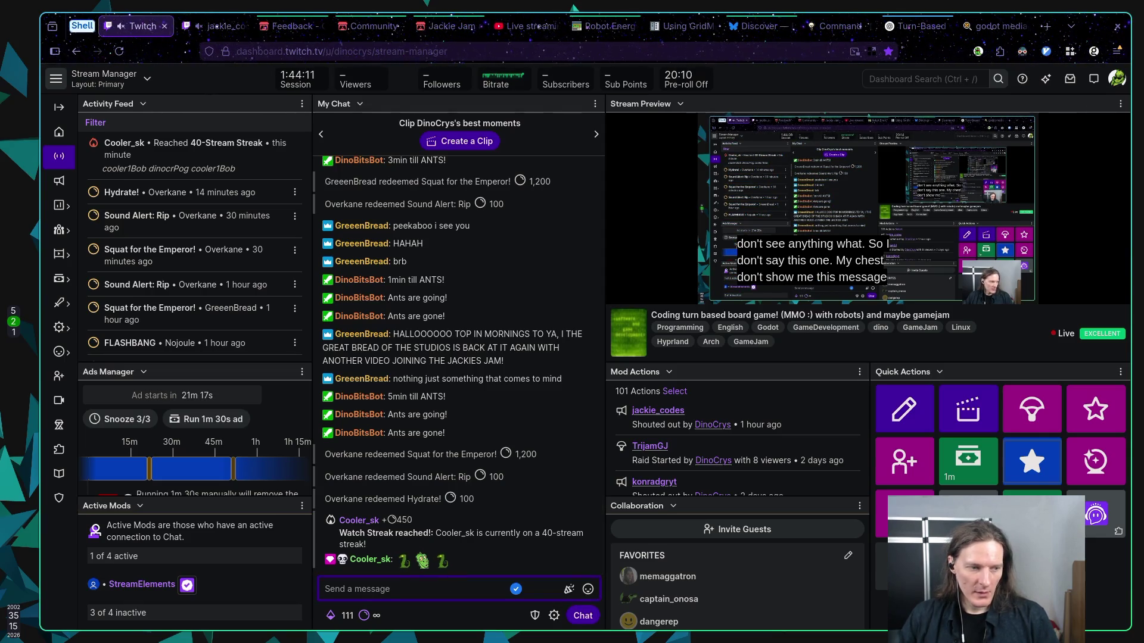
Post 'test' in the Stream Manager chat, then briefly select the viewer's name in the watch-streak message
text(test)
key(Return)
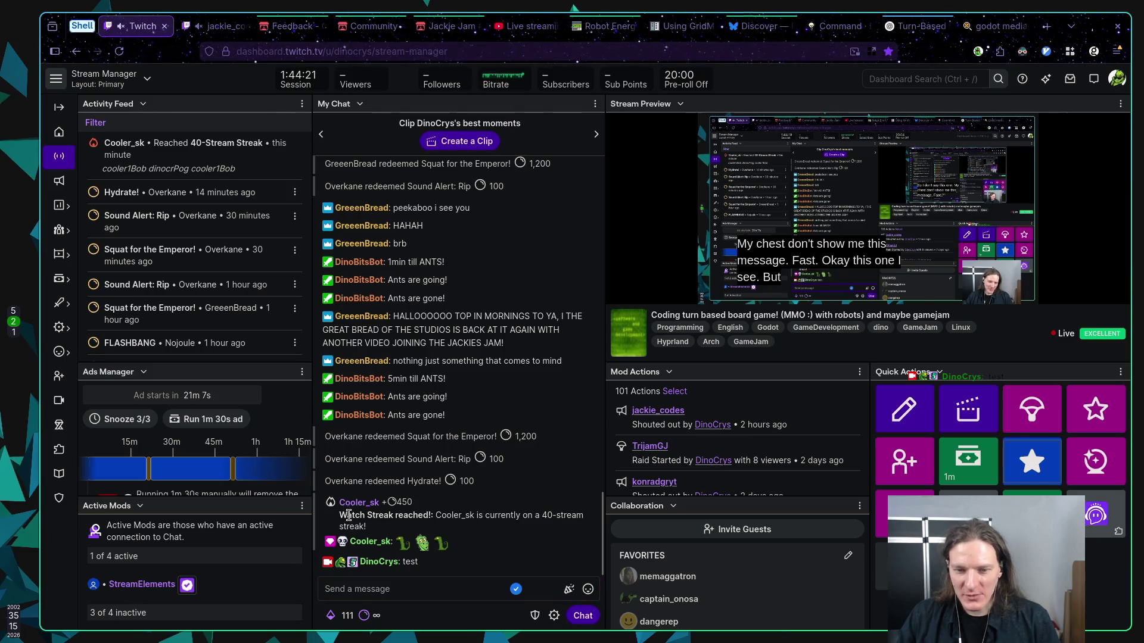
double_click(455, 515)
click(420, 526)
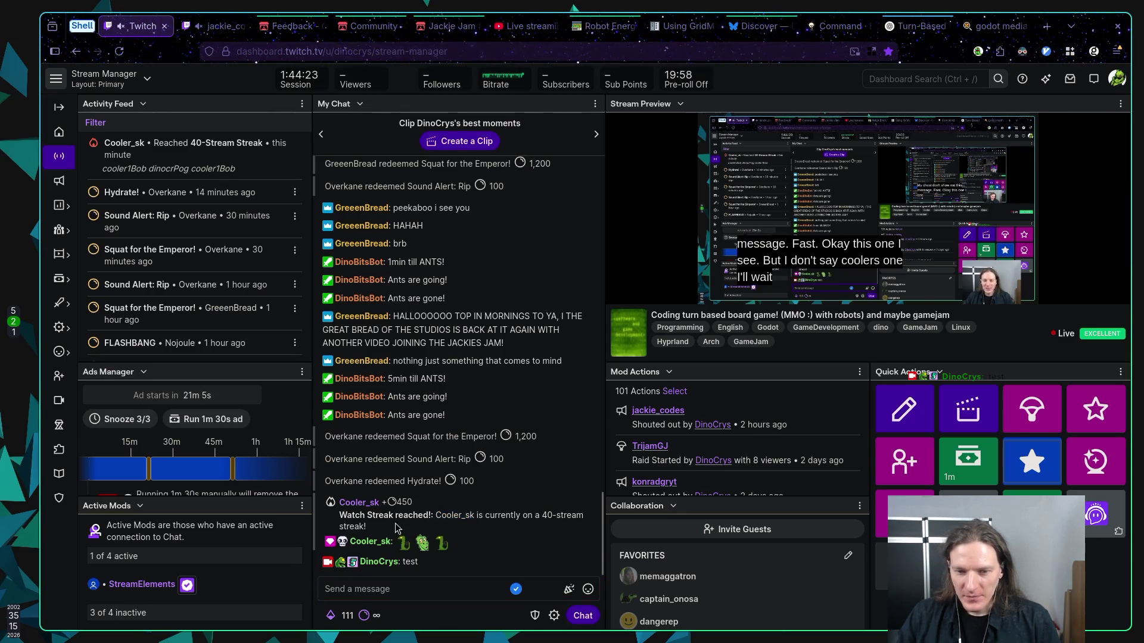